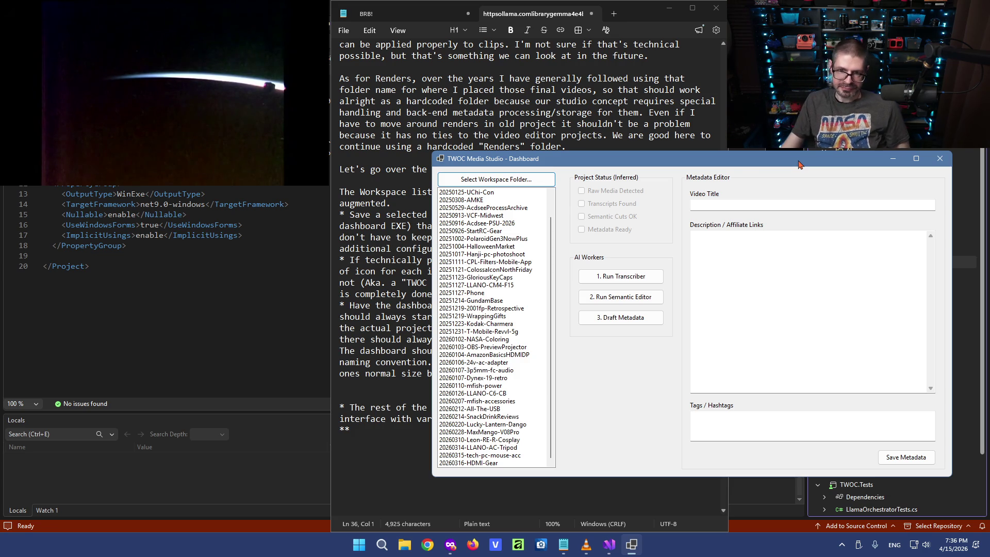
Trim the Workspace intro to the heading 'The Workspace list:' with the Save bullet on its own line.
click(379, 391)
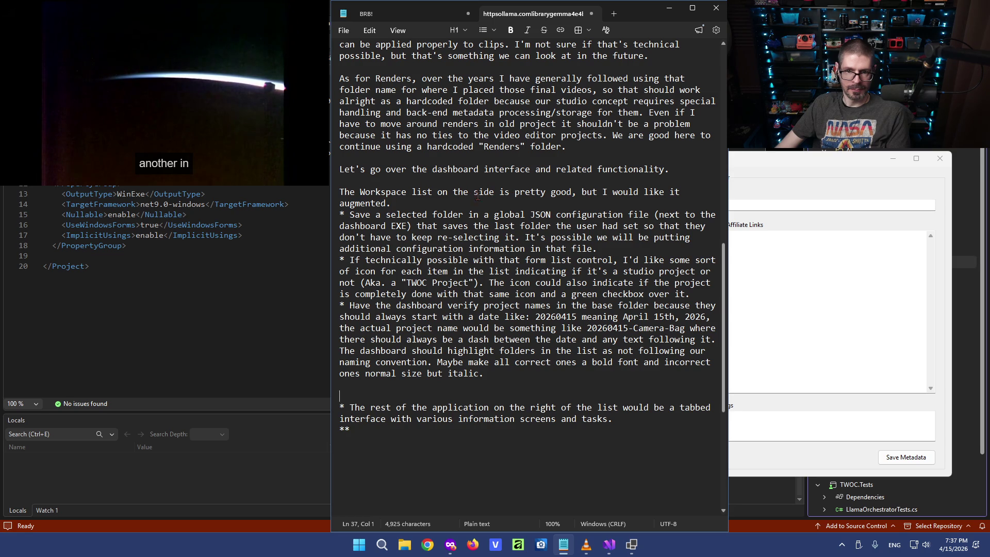
click(402, 180)
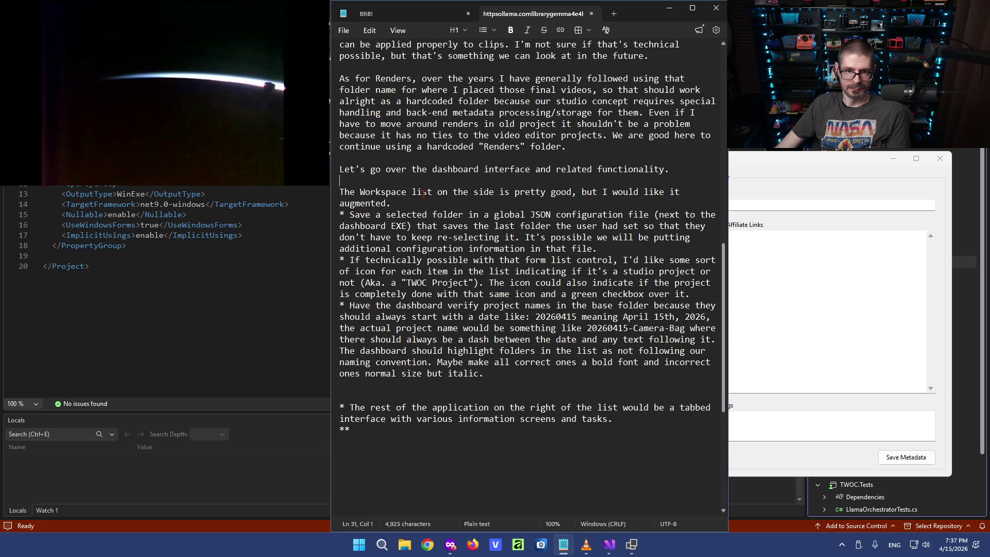
key(Return)
key(BackSpace)
key(Delete)
key(Delete)
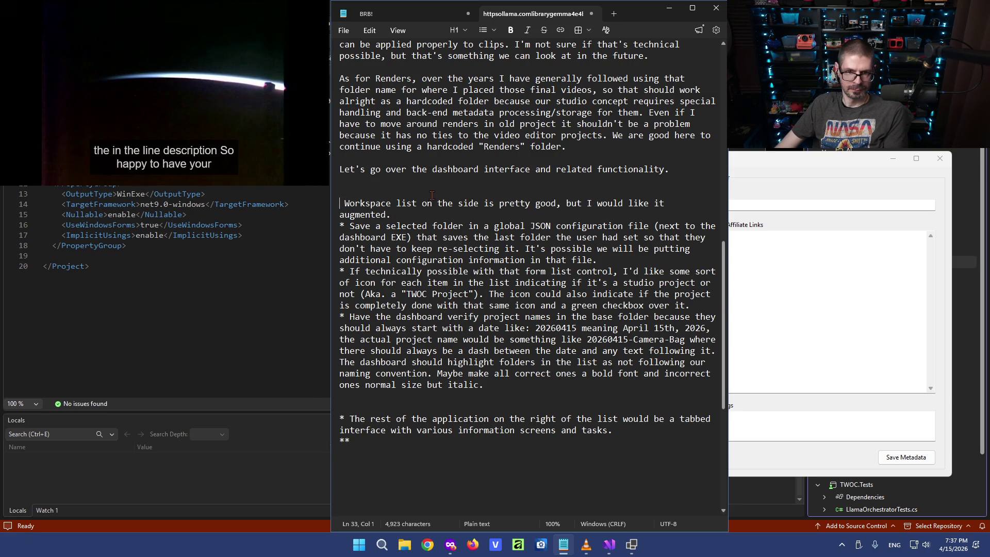
drag(421, 200, 481, 209)
key(Delete)
key(Delete)
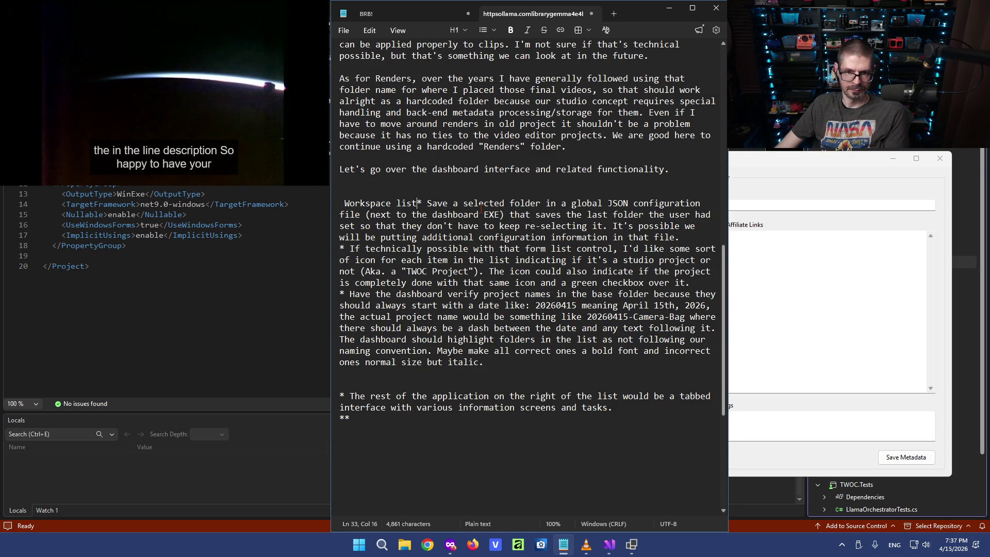
key(Return)
key(Up)
key(Delete)
key(End)
text(:)
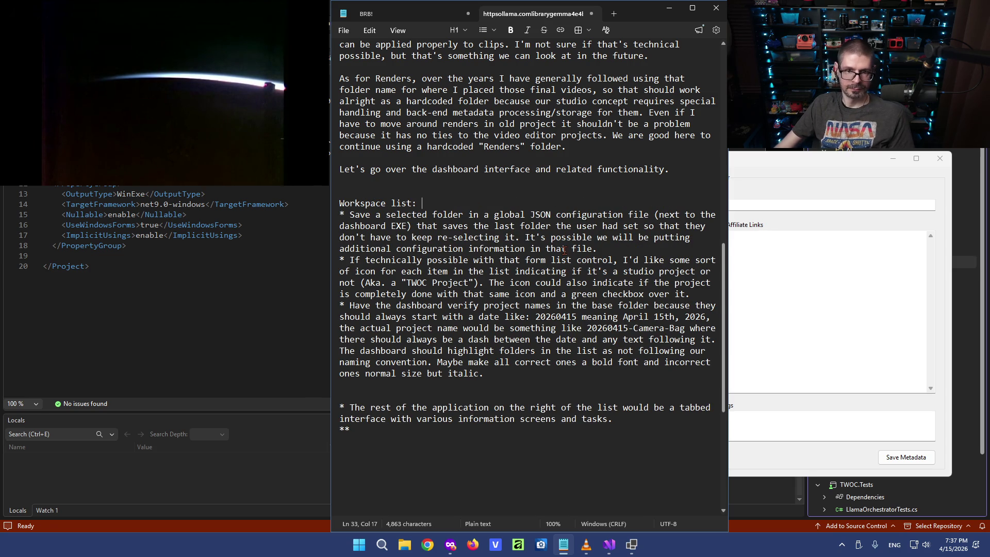
key(Home)
text(THe)
Check the dashboard's folder list, fix the capitalisation of 'The', and reread the Save bullet.
click(779, 157)
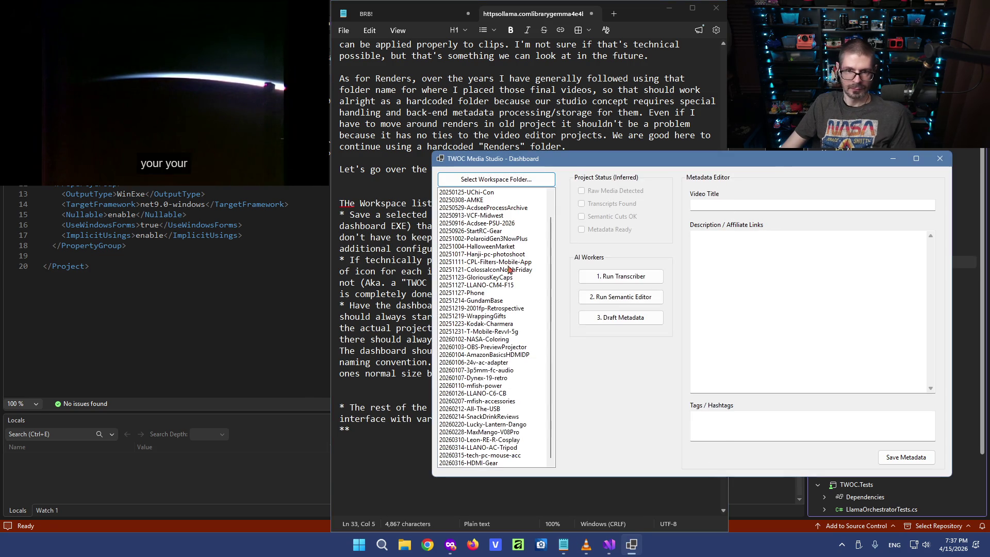
click(381, 203)
click(347, 203)
drag(368, 214, 636, 215)
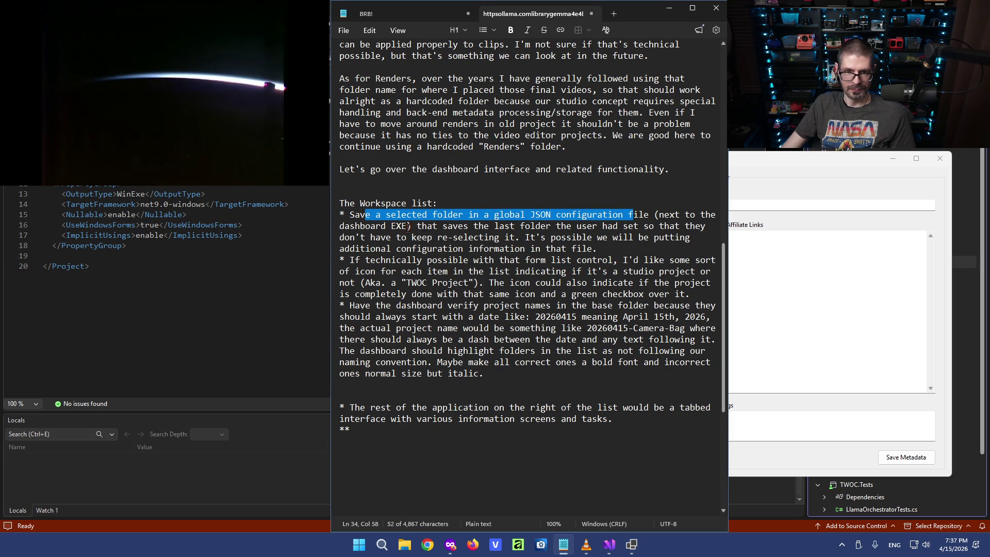
click(366, 215)
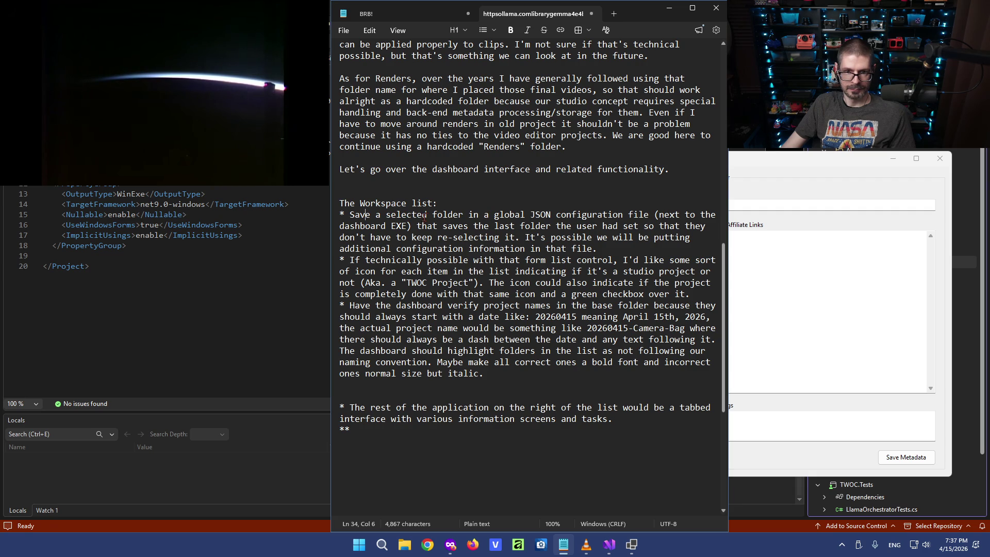
Reword the bullet start to 'Once the user selects a base folder, save that in a'.
double_click(379, 215)
click(468, 215)
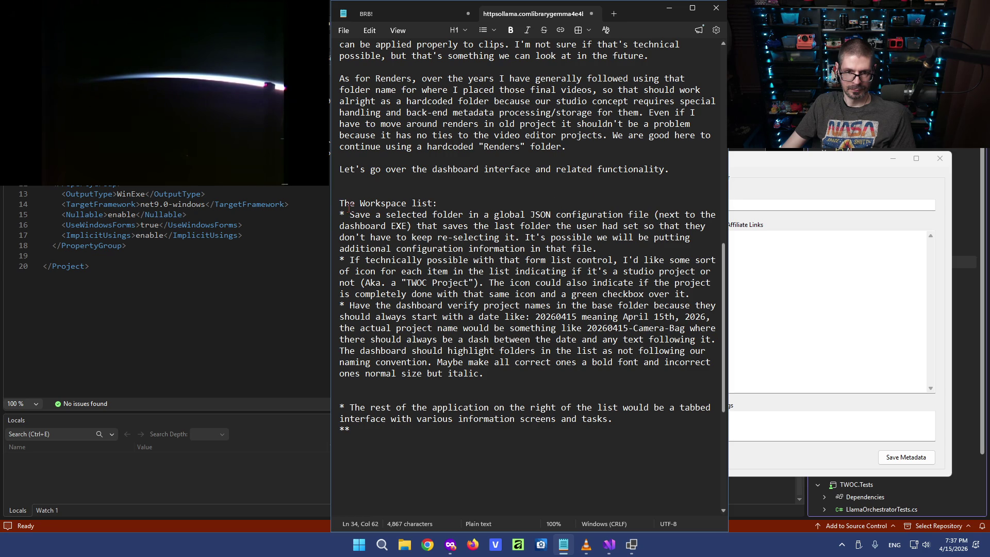
drag(387, 214, 348, 214)
text(Once the user selects a b)
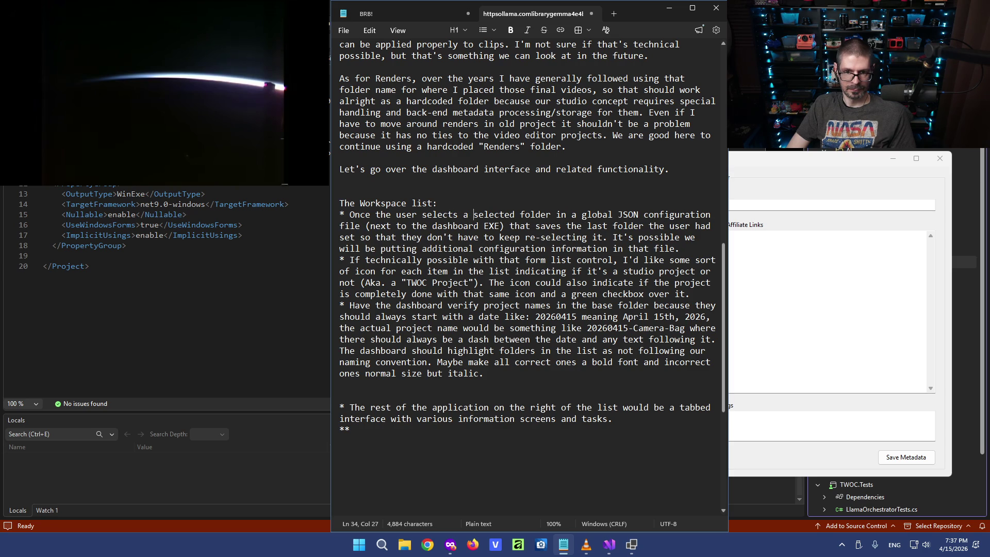
text(ase folder)
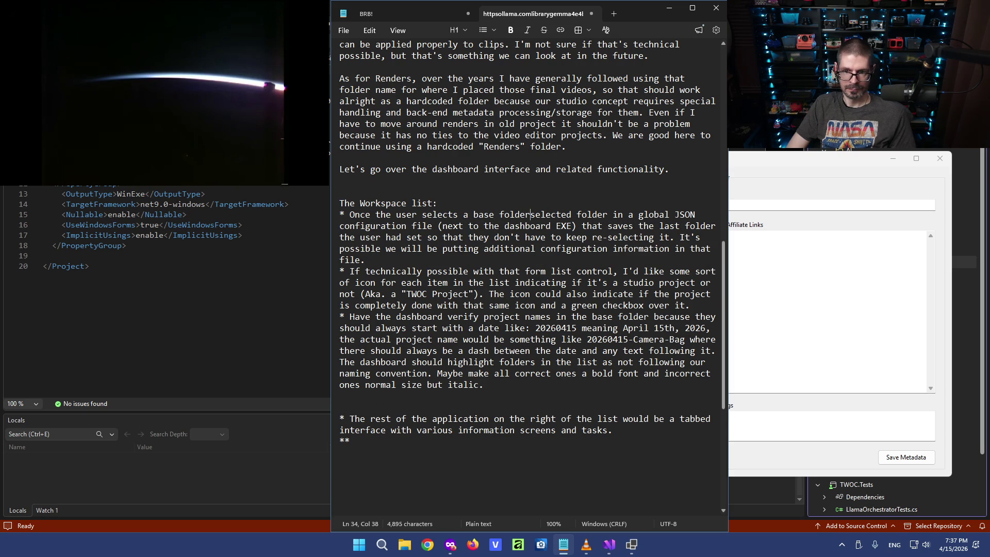
text(,)
key(Delete)
key(Delete)
key(Delete)
key(Delete)
key(Delete)
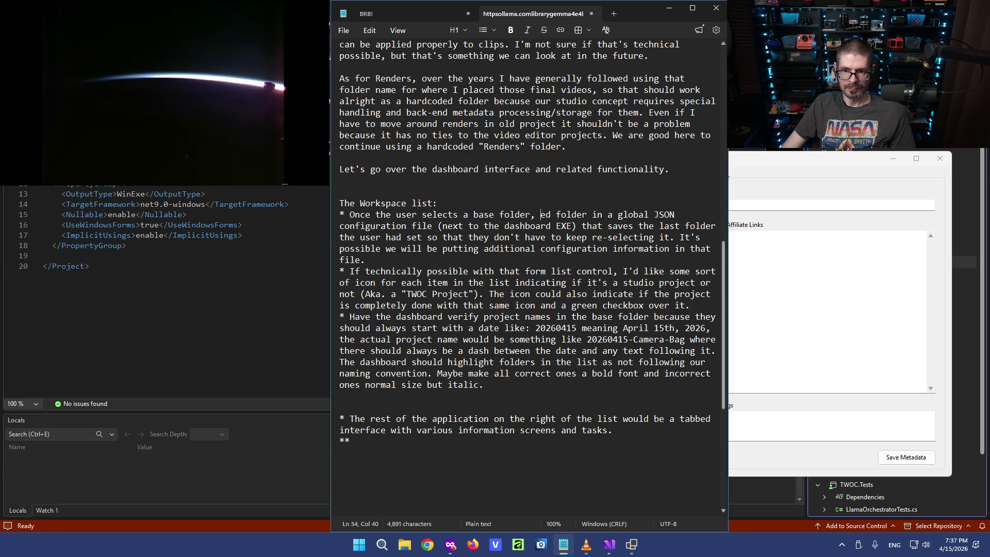
key(Delete)
key(Delete)
key(Delete)
key(Delete)
key(Delete)
key(Delete)
text(save that in a)
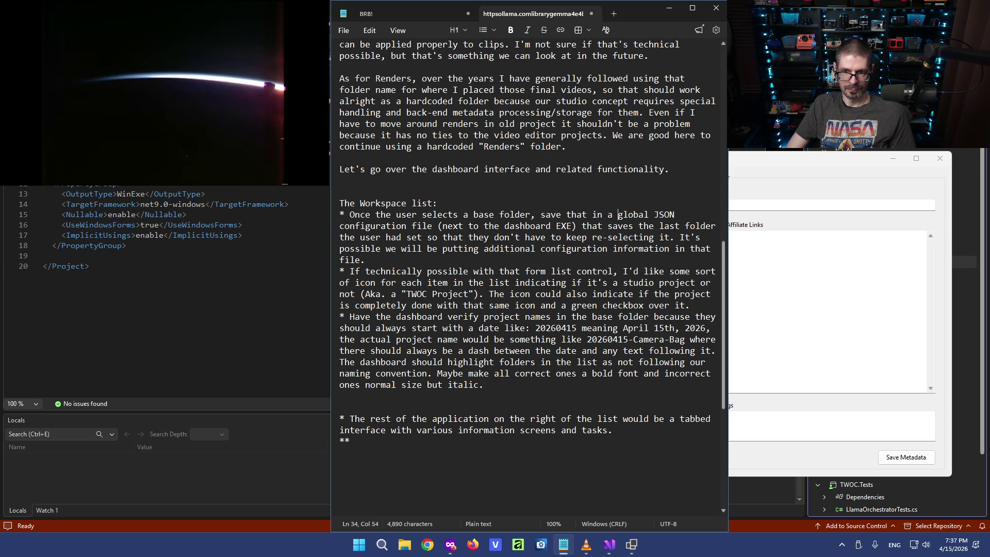
Delete the last-folder clause and select the 'It's possible…' sentence for removal.
click(435, 226)
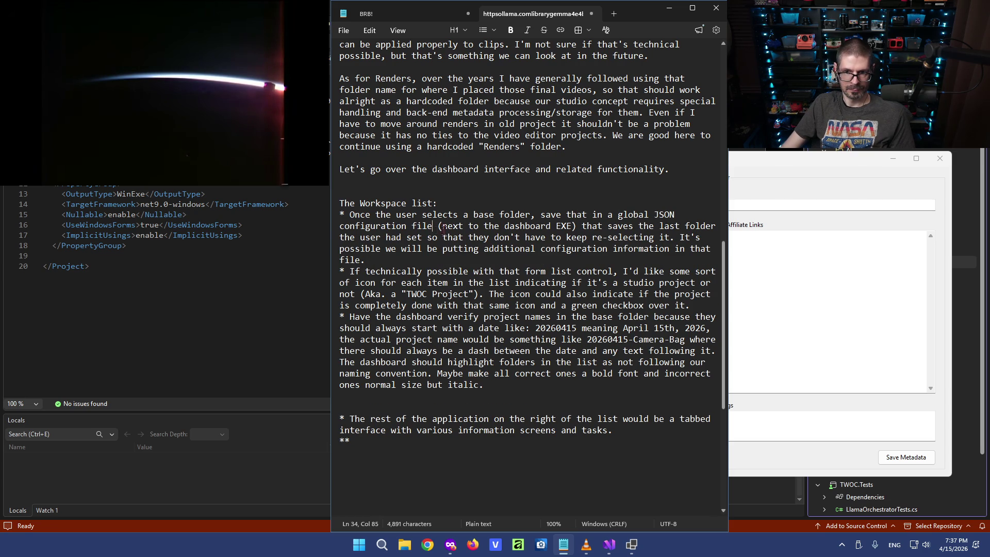
drag(582, 226, 511, 237)
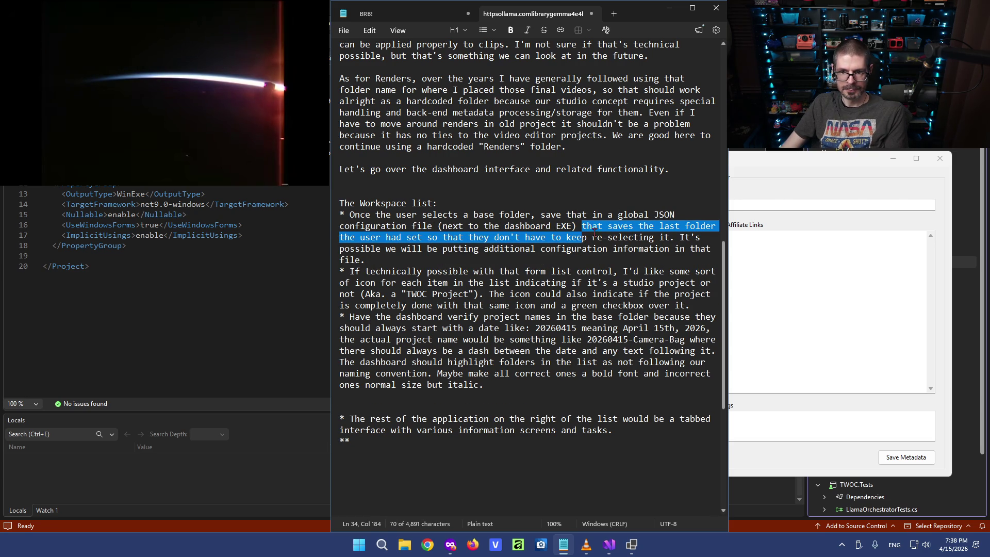
drag(512, 237, 427, 237)
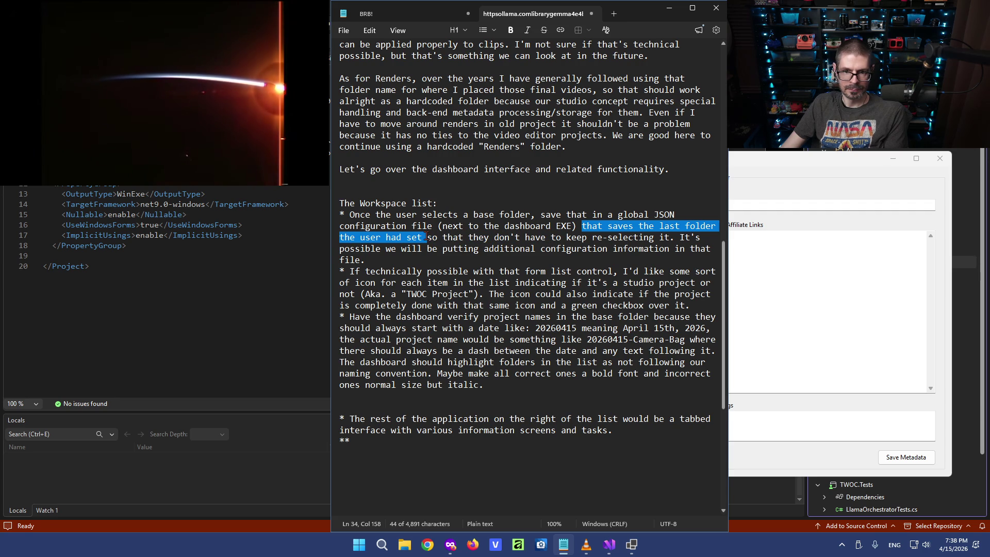
key(Delete)
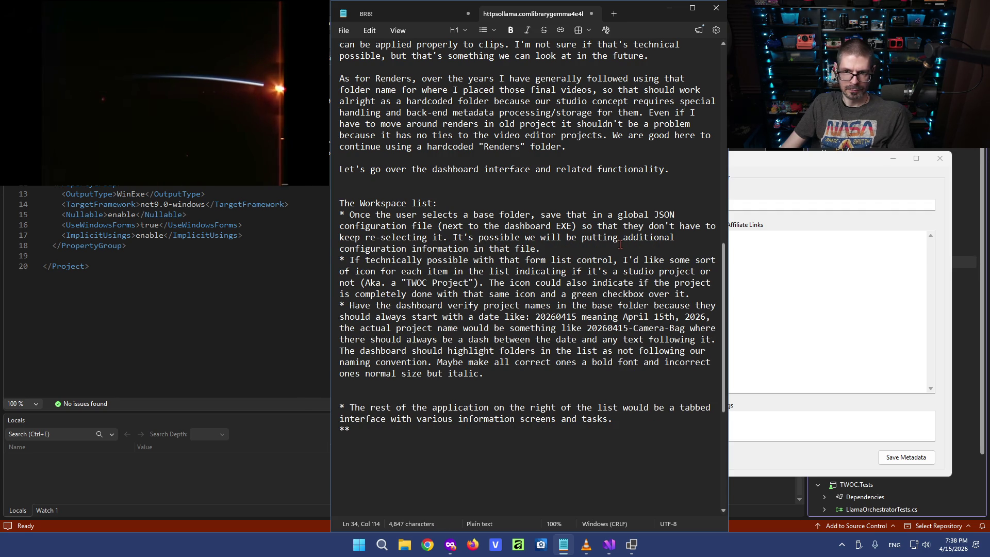
click(452, 237)
click(549, 249)
drag(547, 248, 446, 237)
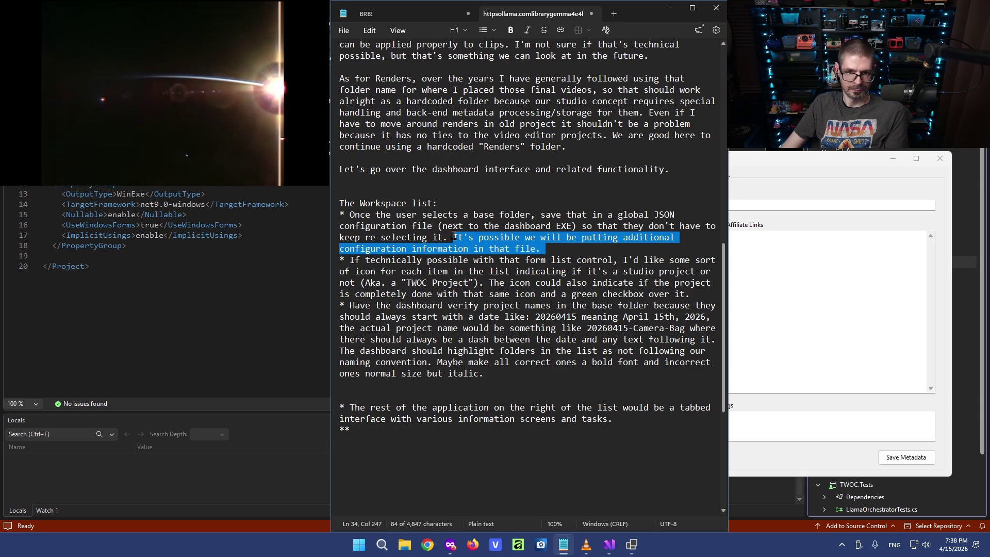
text(.)
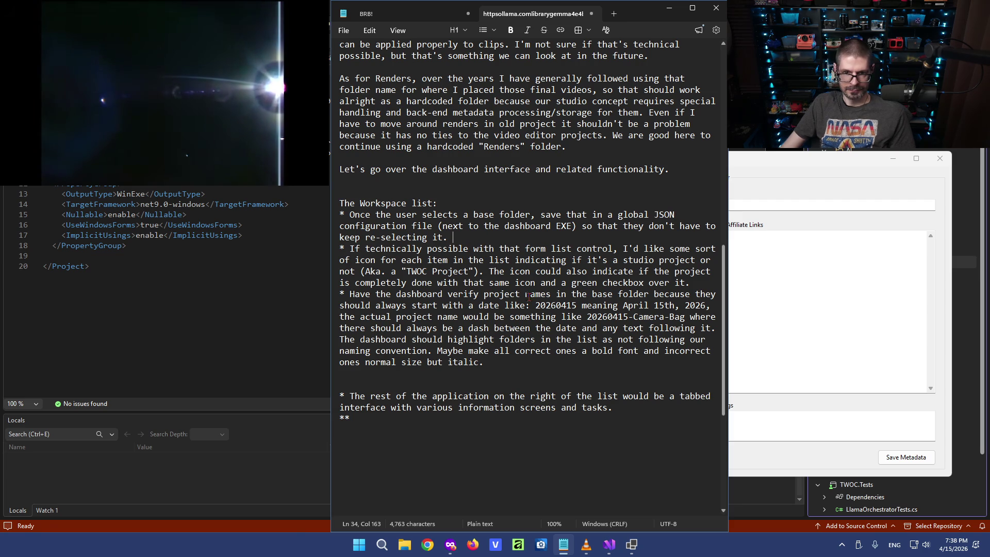
text(If for whatever reason the folder )
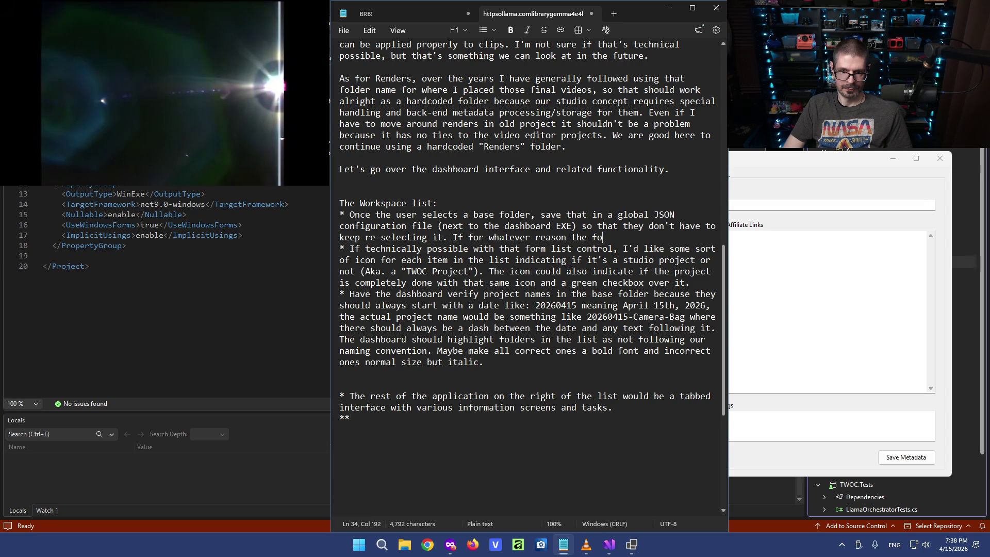
text(can't be found )
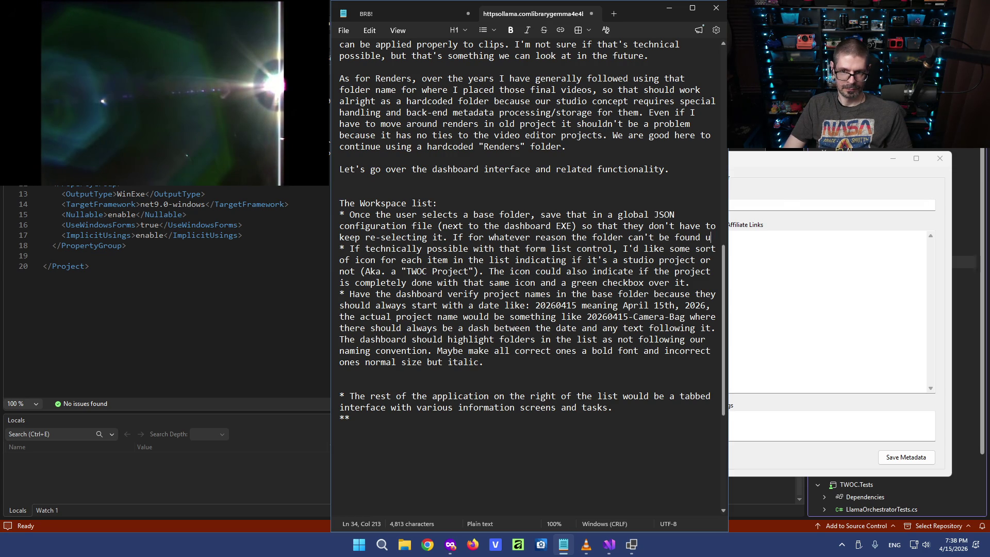
text(upon a following run)
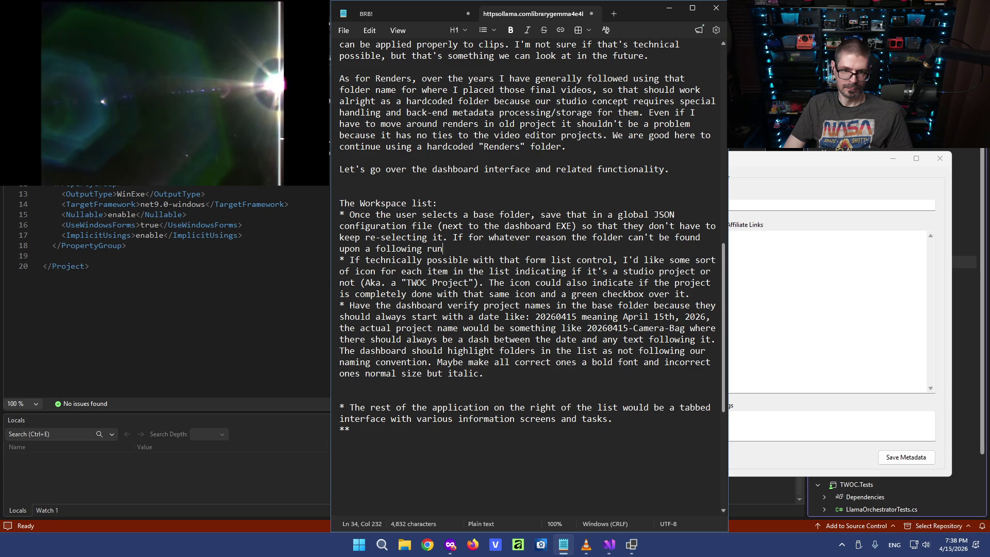
text( then that )
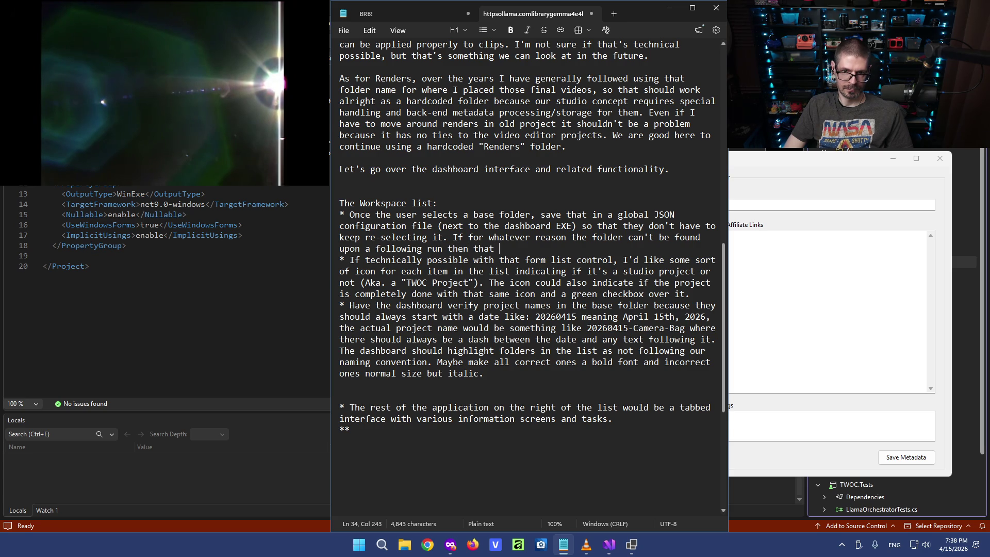
Add that the application defaults to nothing selected if the folder can't be found on a later run.
key(BackSpace)
key(BackSpace)
key(BackSpace)
text(e application wil)
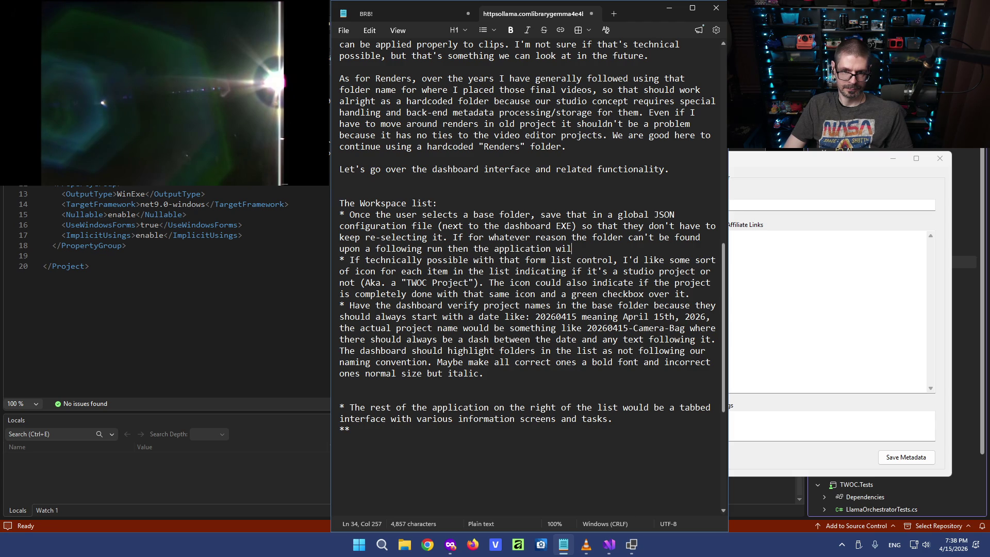
text(l default t)
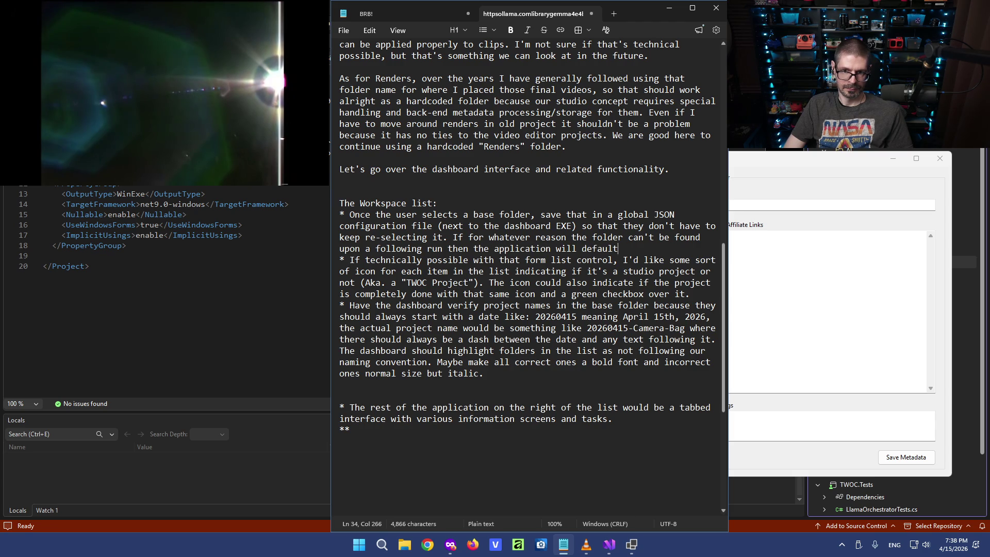
text(o nothing)
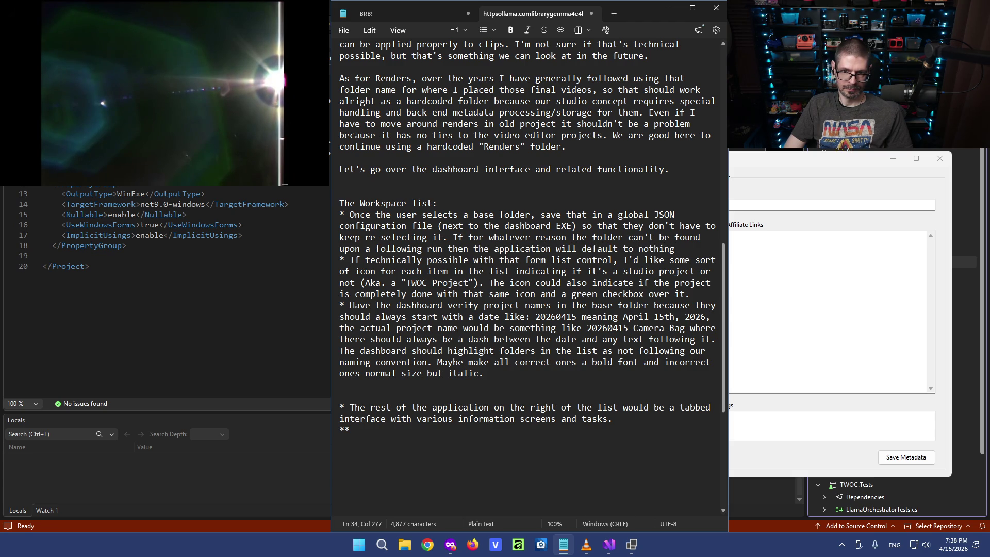
text( selec)
text(ted.)
key(Left)
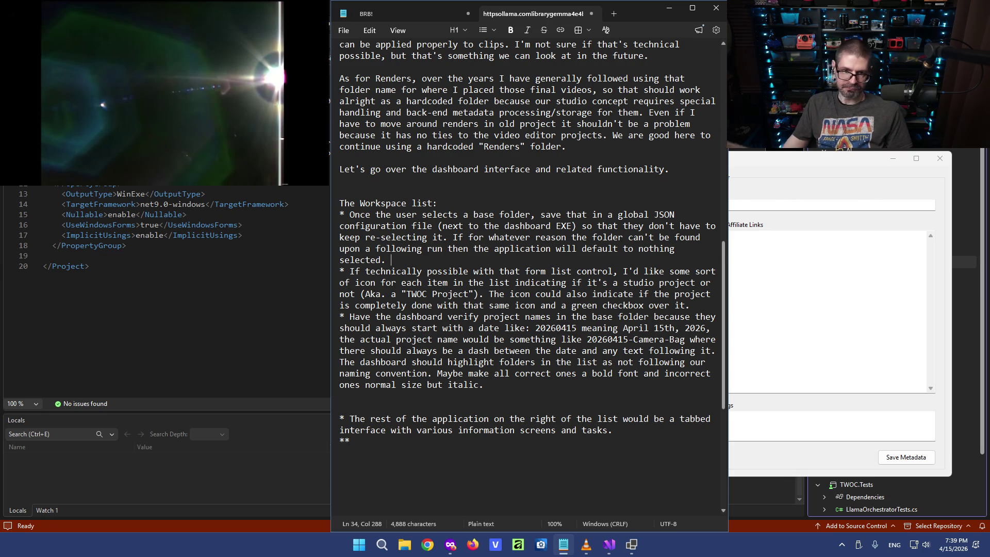
click(369, 271)
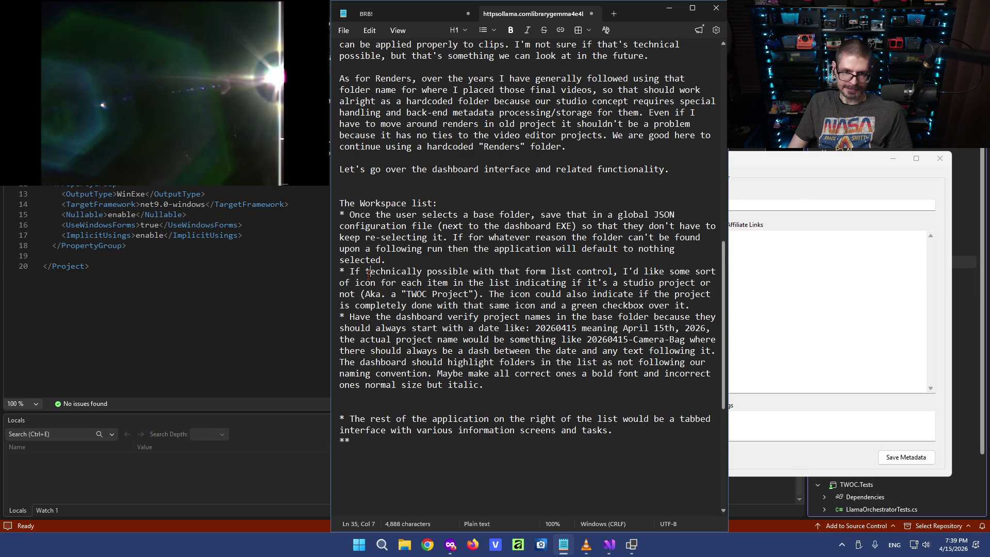
text(it is)
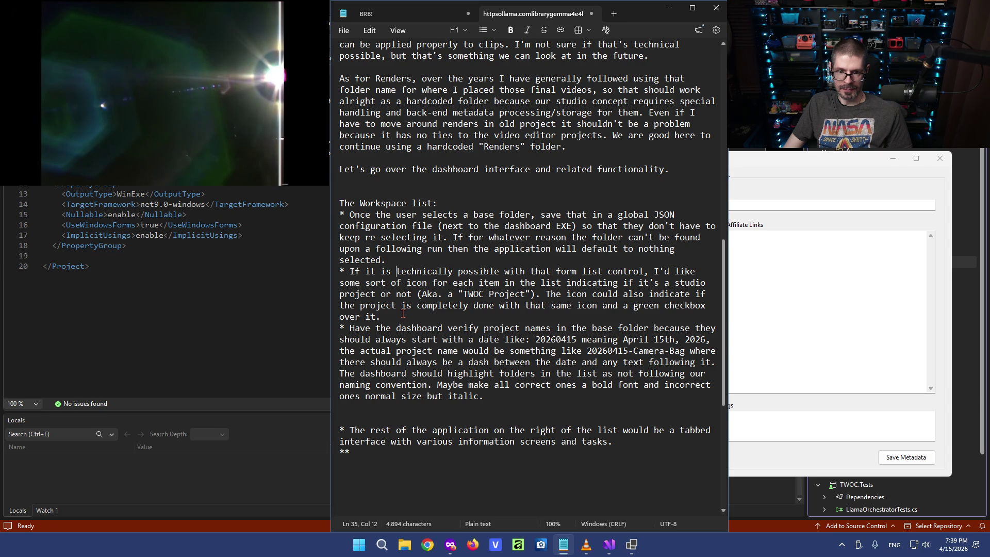
Insert 'on the left' after 'icon' and change 'a TWOC Project' to 'our TWOC Project'.
drag(381, 283, 513, 283)
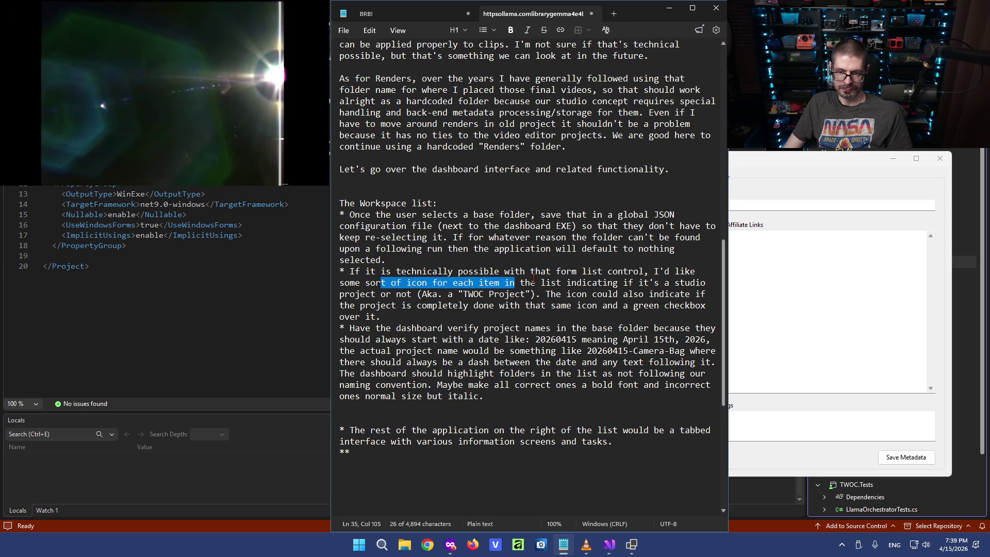
click(428, 283)
text(on the )
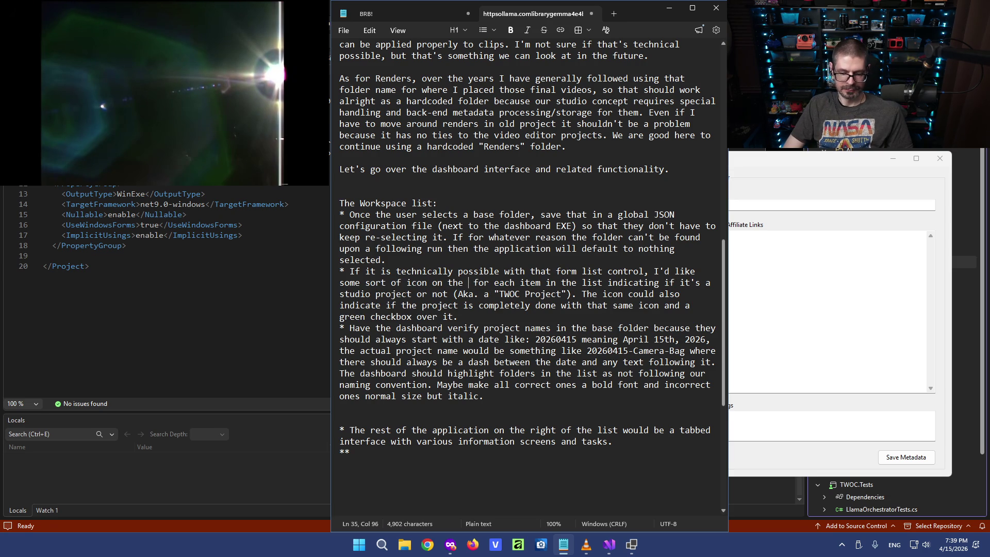
text(left)
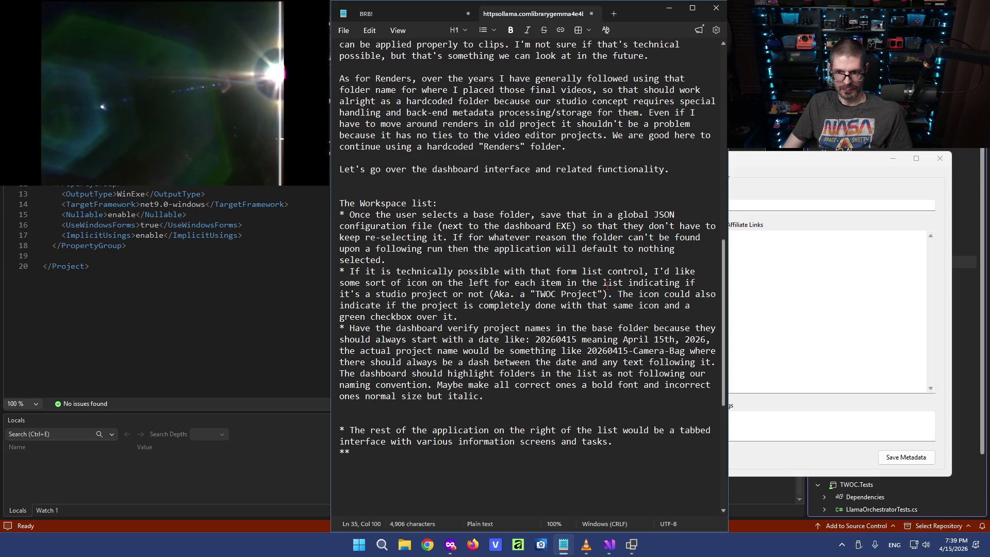
click(392, 295)
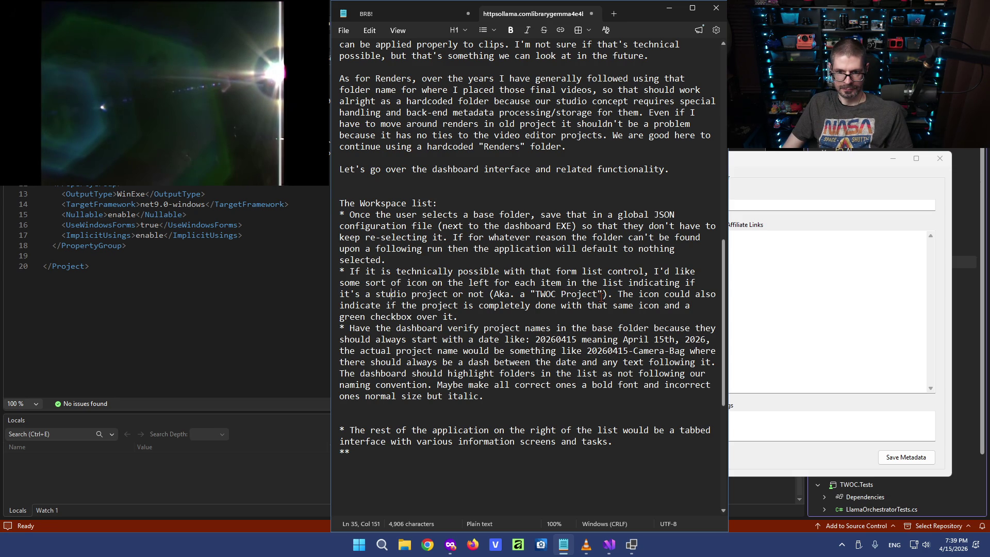
click(525, 293)
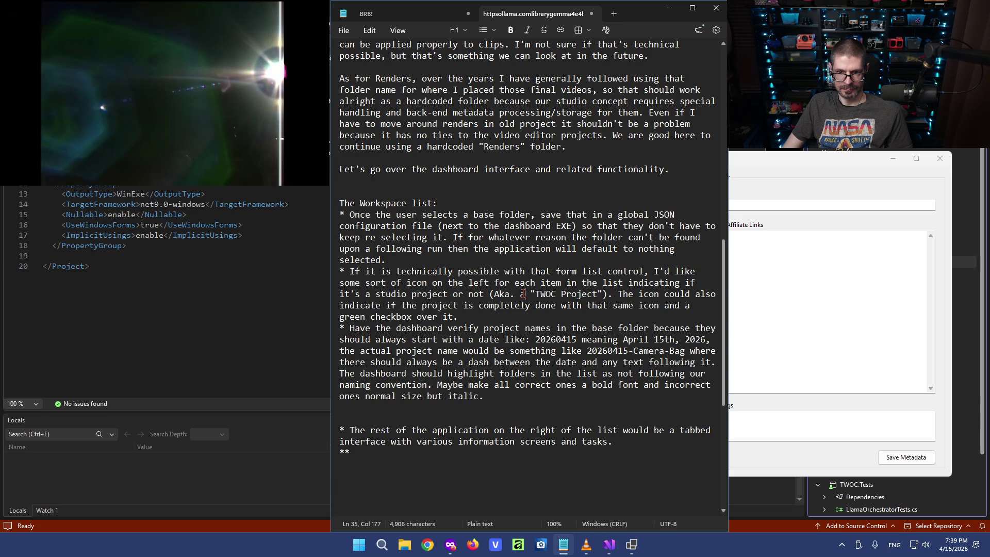
key(BackSpace)
text(our)
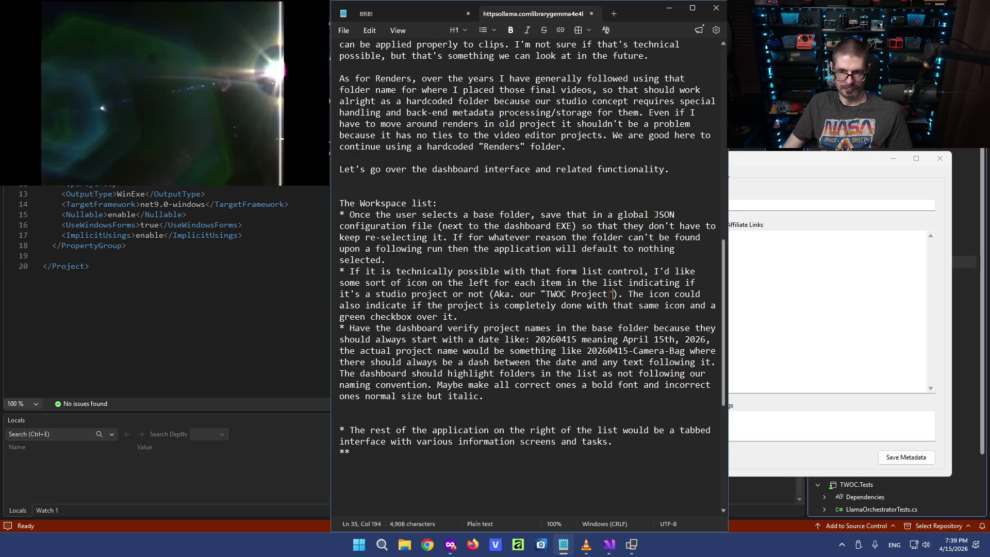
Reread the TWOC Project icon sentence and the date-based project naming rule.
drag(622, 294, 497, 294)
click(497, 294)
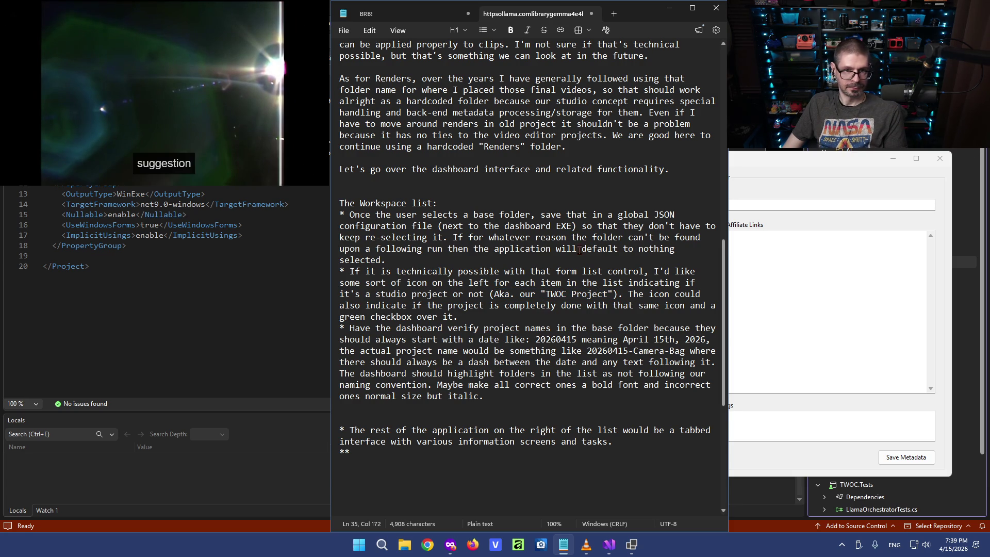
click(518, 296)
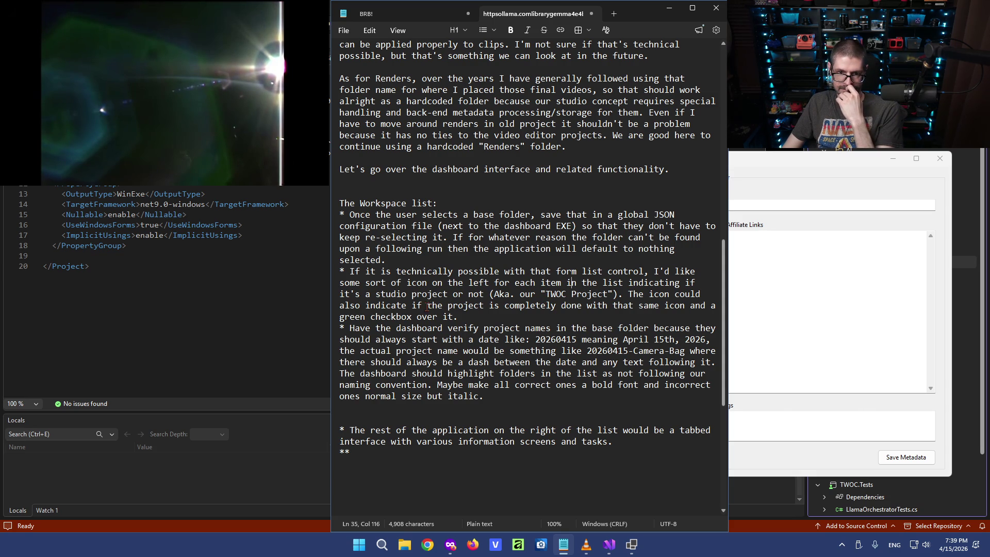
drag(428, 307, 535, 301)
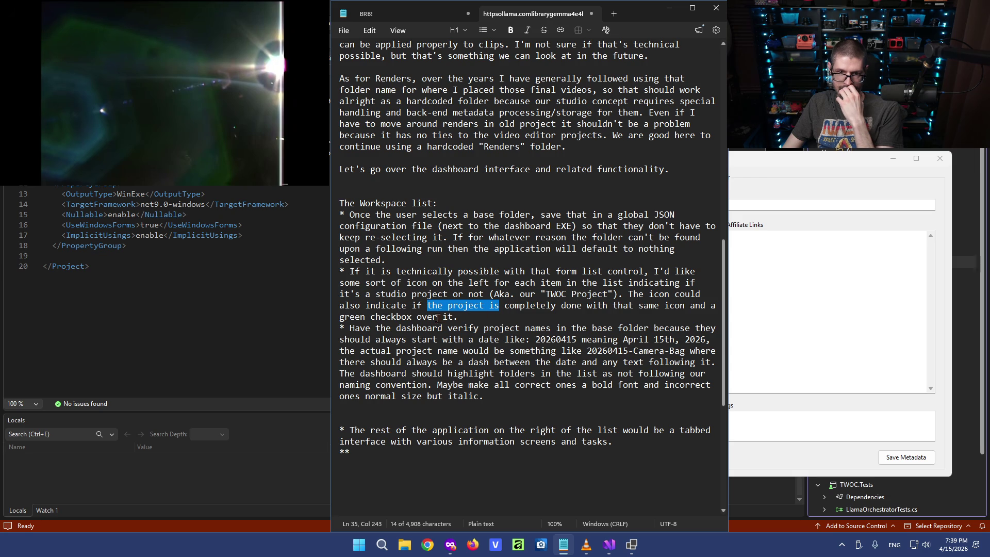
click(412, 305)
click(390, 328)
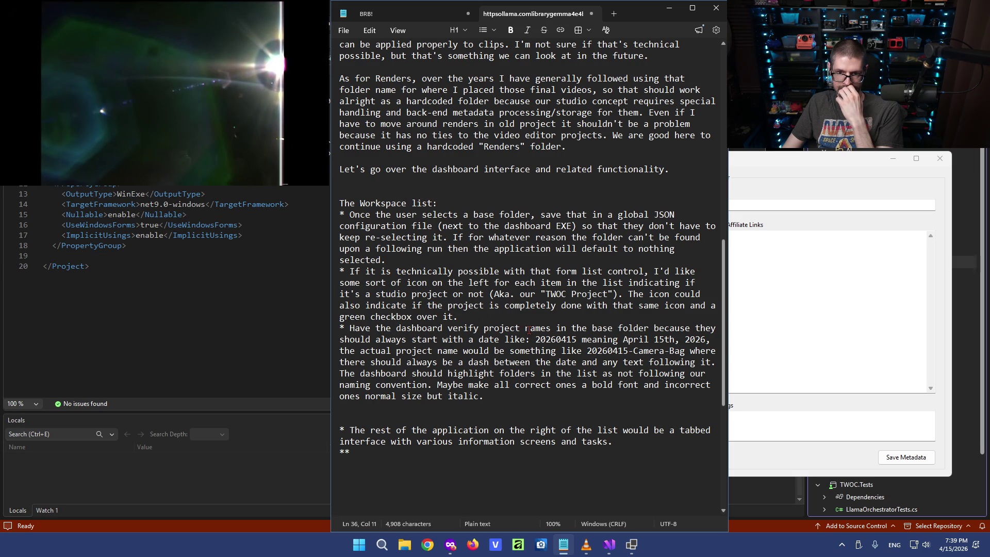
drag(535, 328, 619, 351)
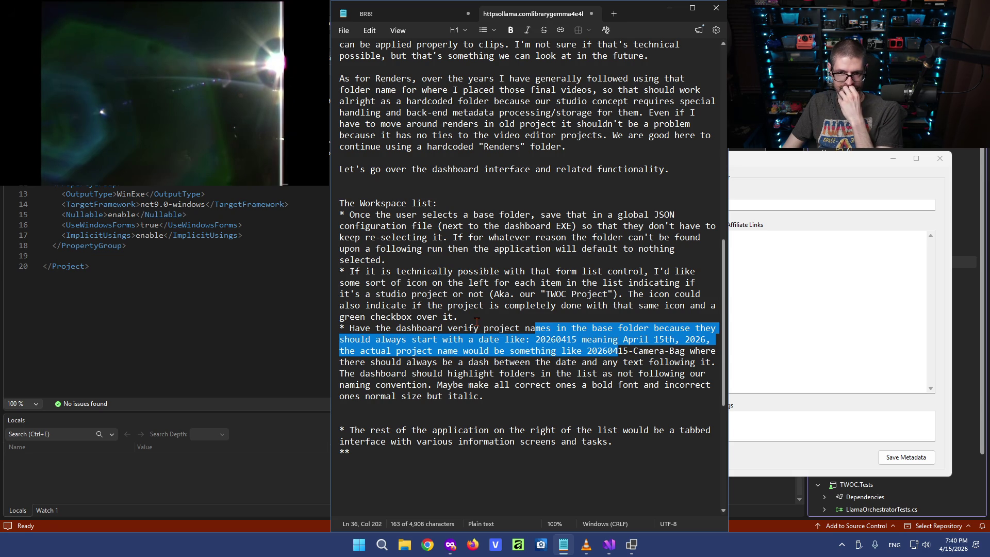
click(478, 325)
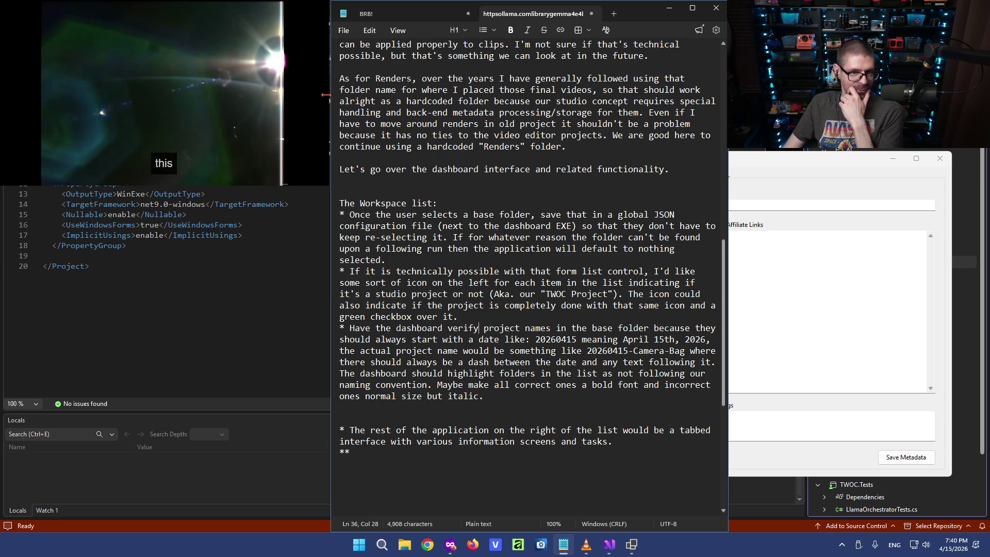
click(517, 350)
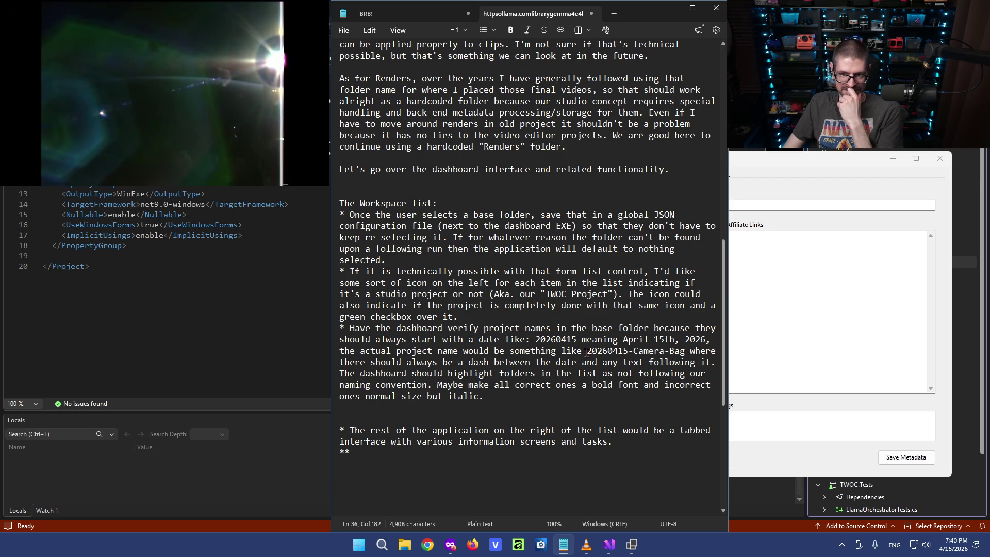
click(609, 331)
mouse_move(163, 93)
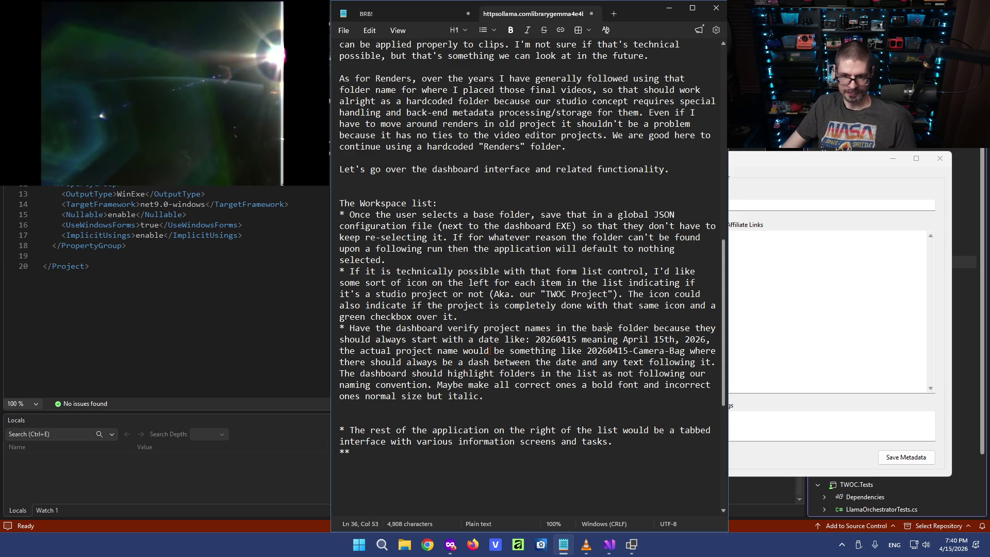
Bring up the VLC playlist, then reread the dash and highlighting sentences down to the last bullet.
click(586, 544)
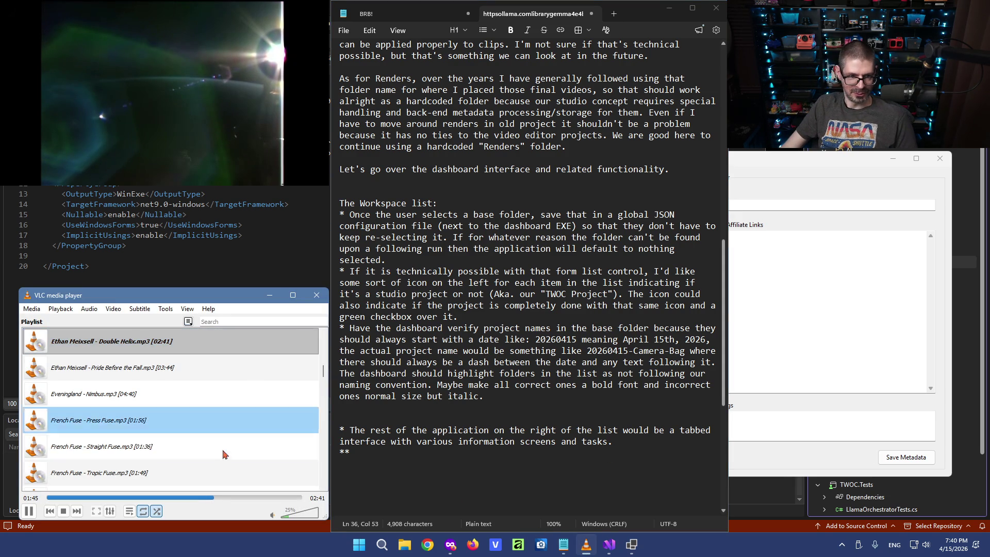
click(537, 328)
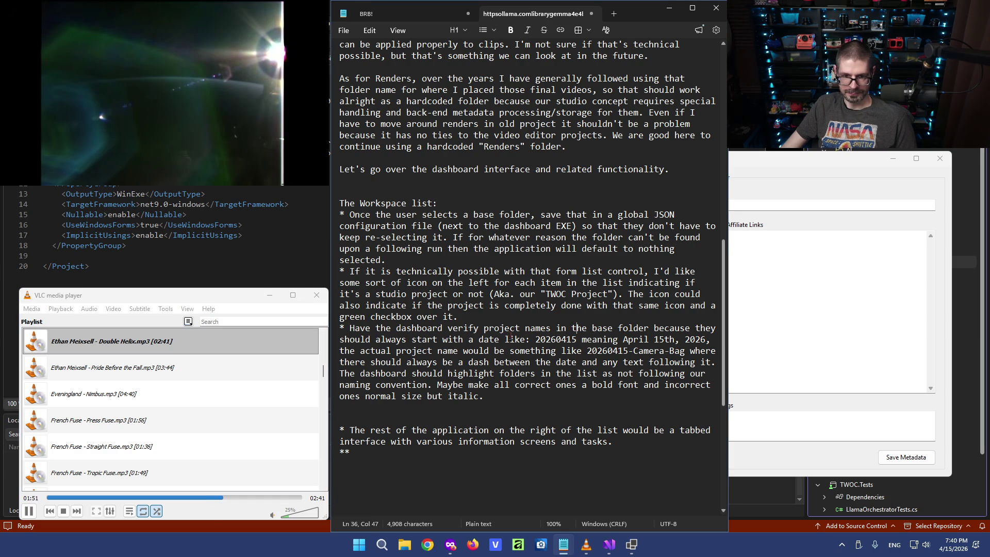
scroll(472, 387, down, 1)
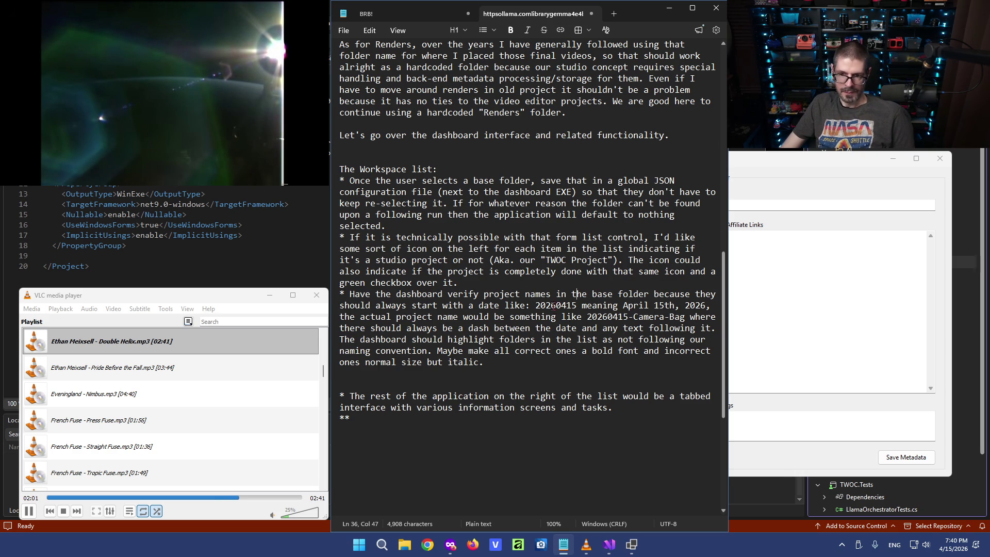
drag(514, 328, 619, 338)
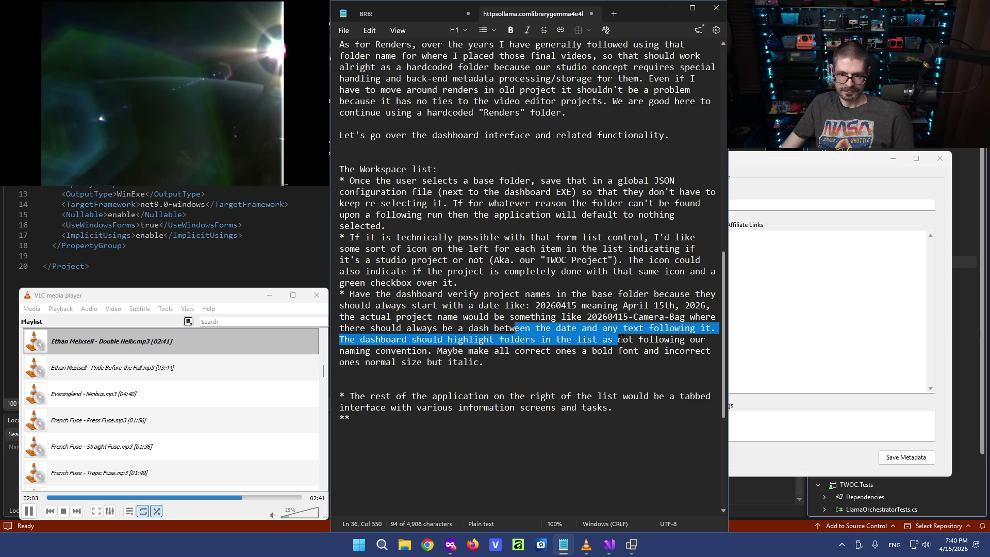
click(624, 317)
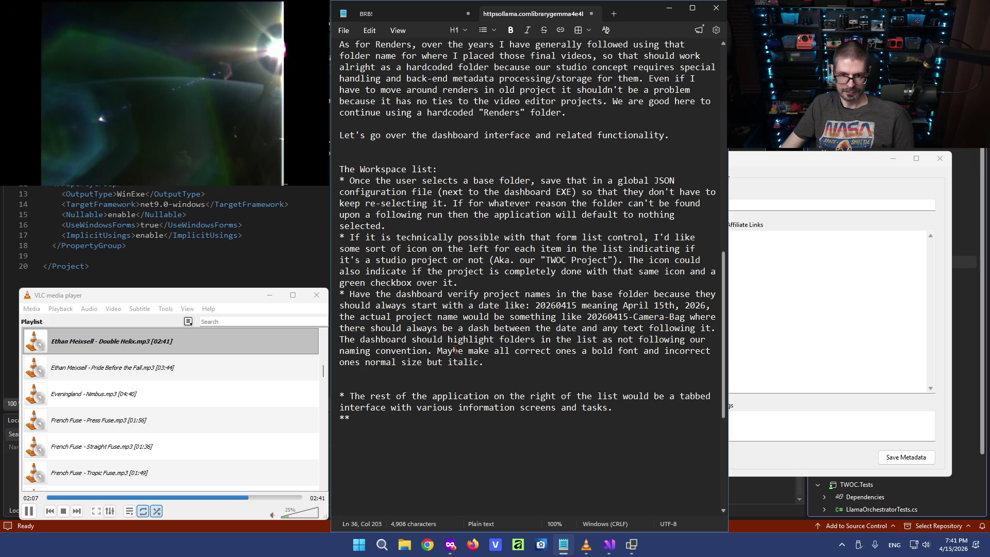
click(509, 364)
click(456, 376)
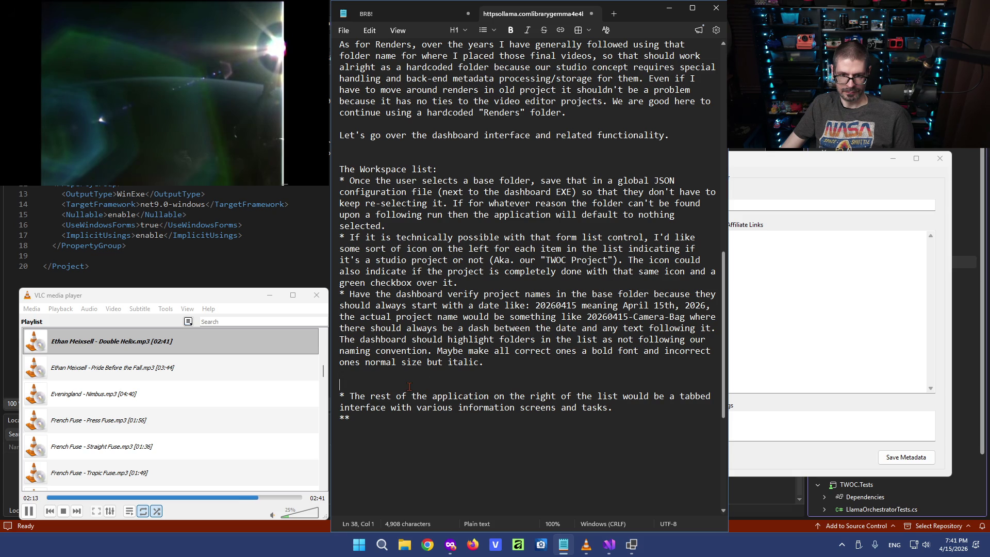
Turn the tabbed-interface bullet into a paragraph about the 'workspace list' and lowercase the heading.
key(Delete)
key(Delete)
key(Delete)
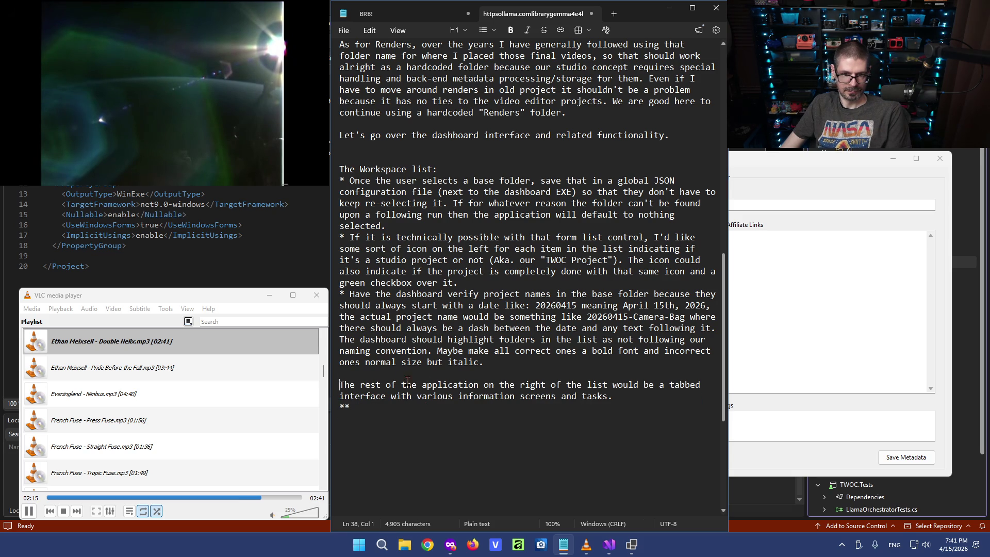
click(587, 385)
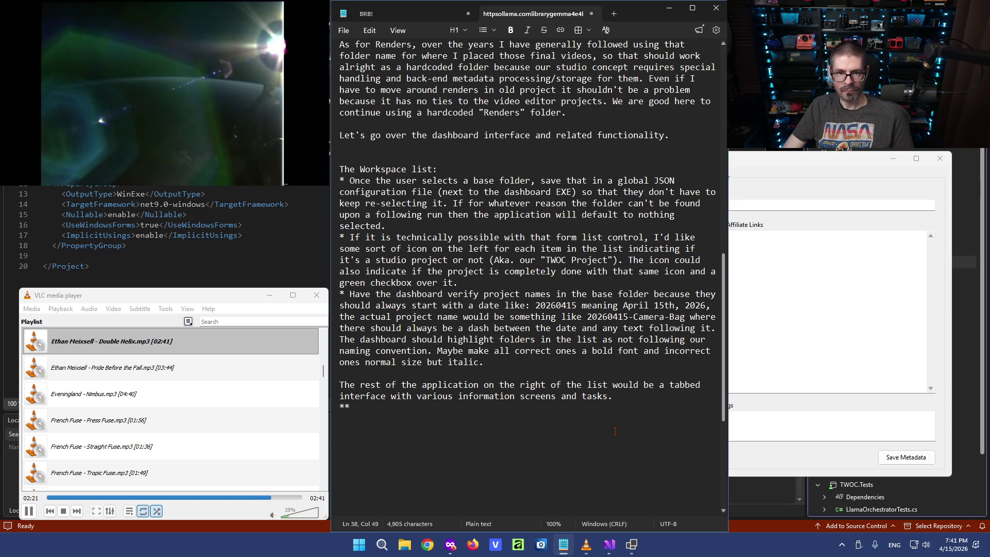
text(workspace)
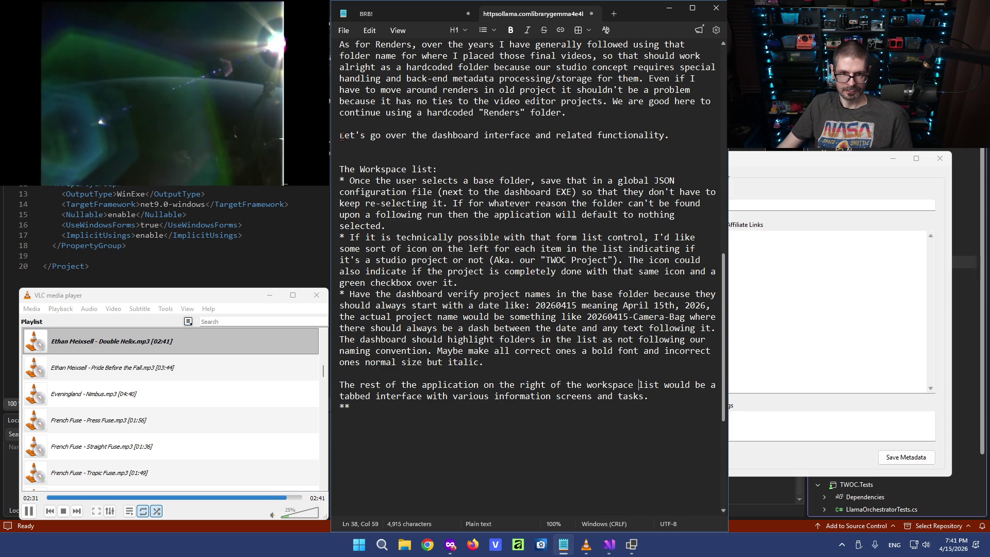
click(364, 170)
text(w)
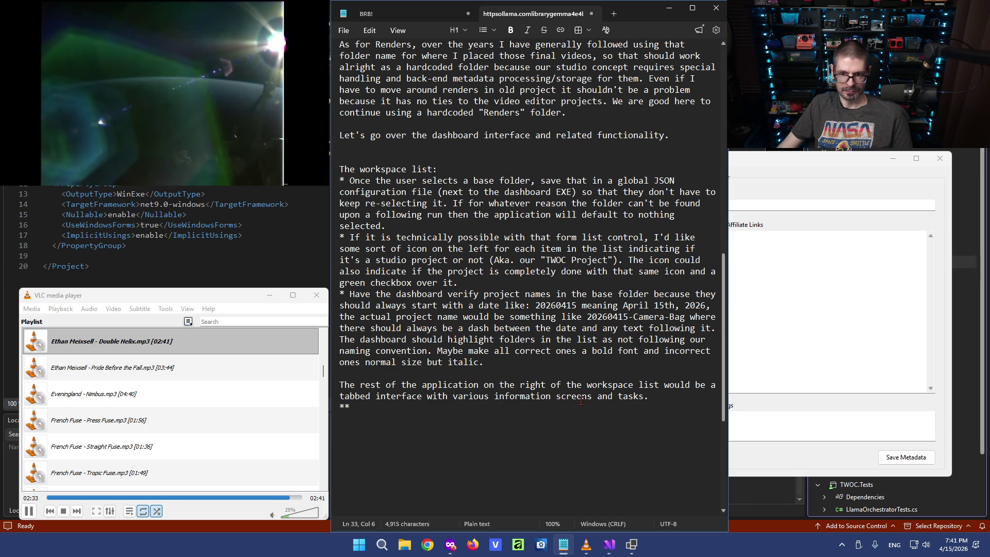
click(632, 386)
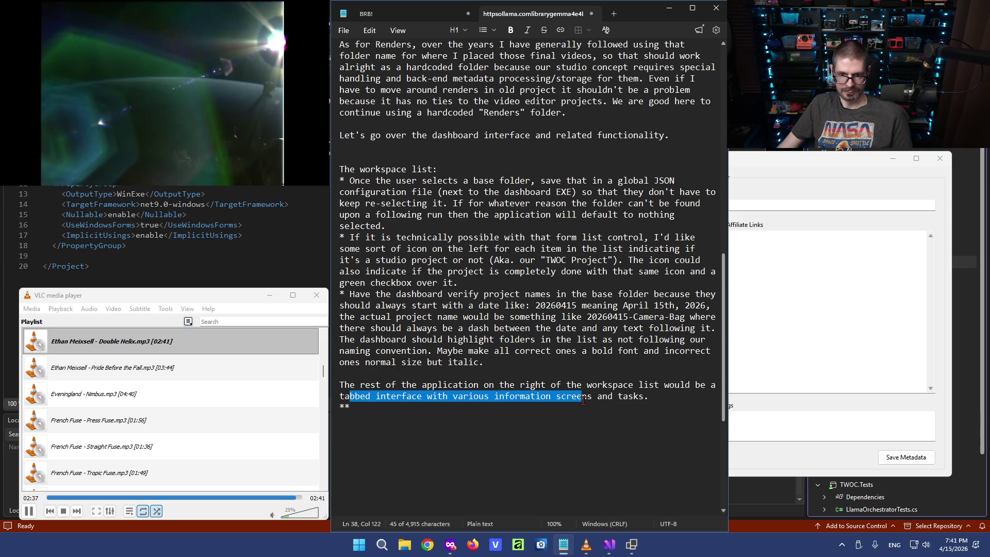
drag(346, 396, 660, 396)
click(670, 395)
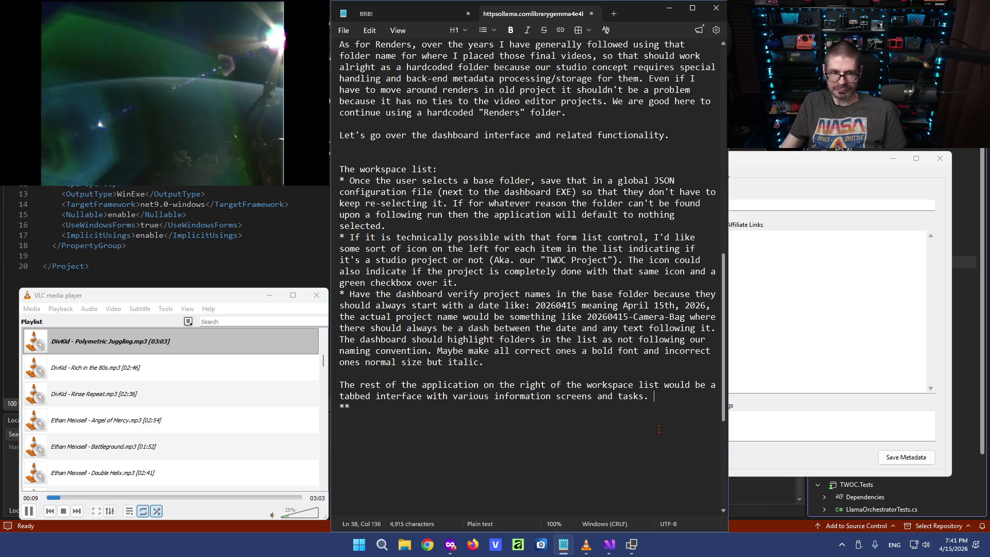
Remove a stray asterisk, finish the 'raw media detected' bullet, and bring the dashboard forward.
key(Down)
key(BackSpace)
key(BackSpace)
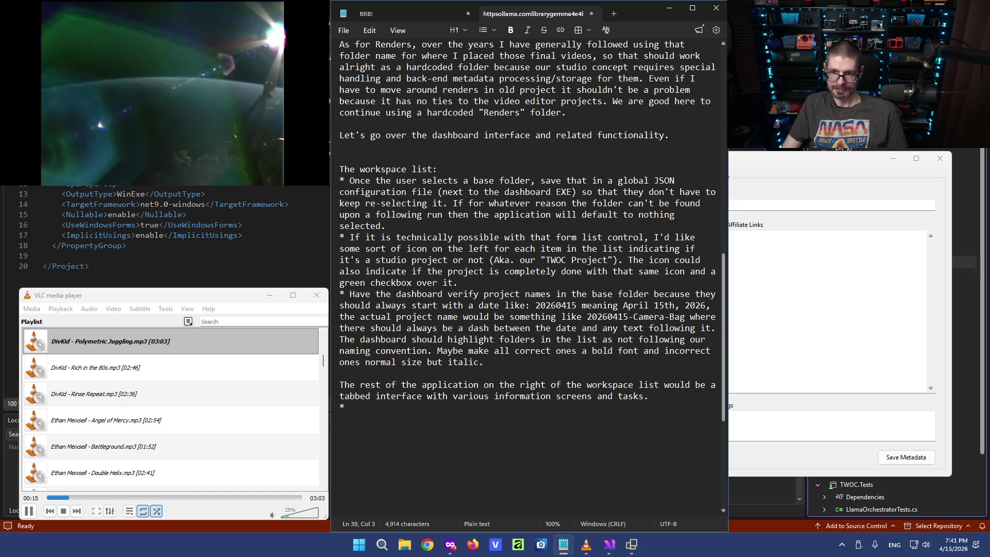
click(809, 163)
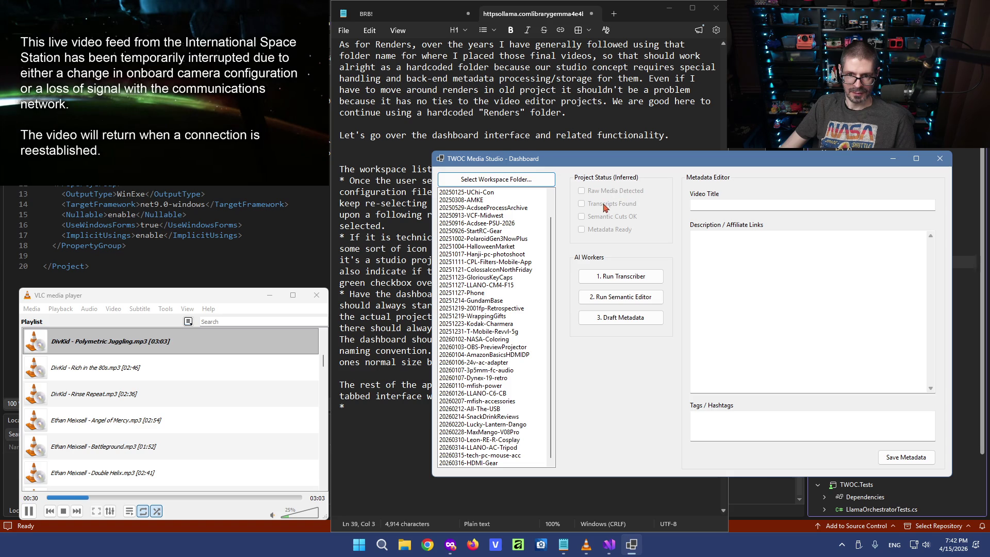
click(392, 408)
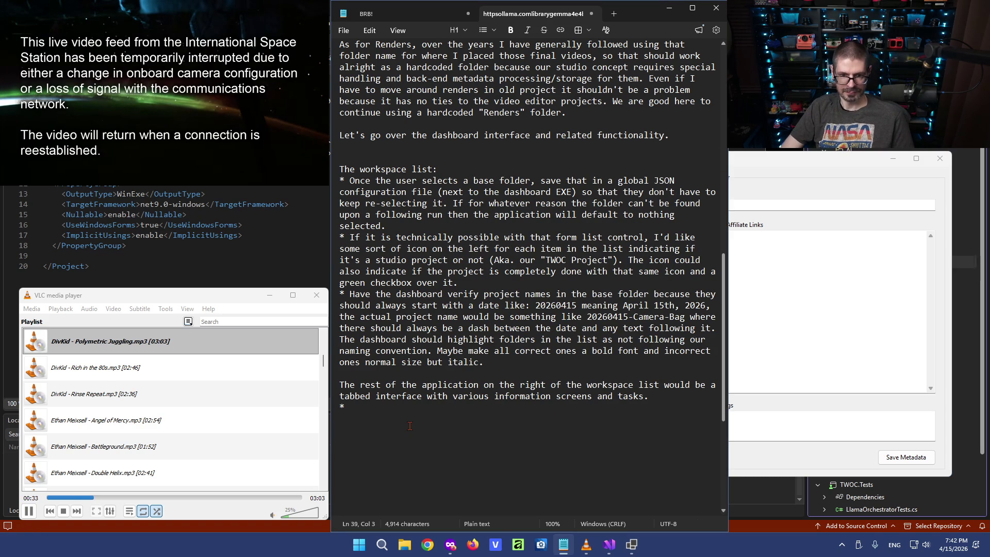
text(Wedon't need to care if there is "raw media d)
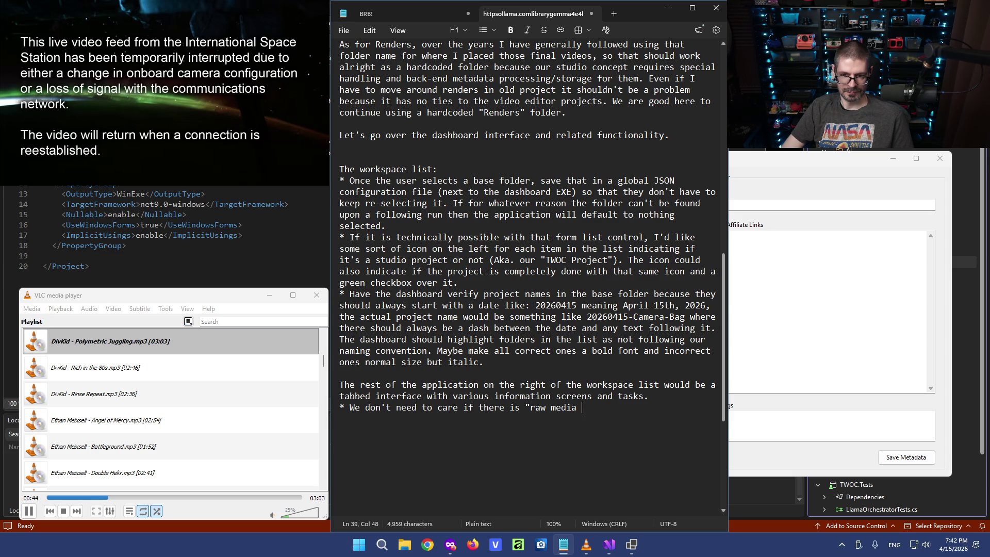
text(etected")
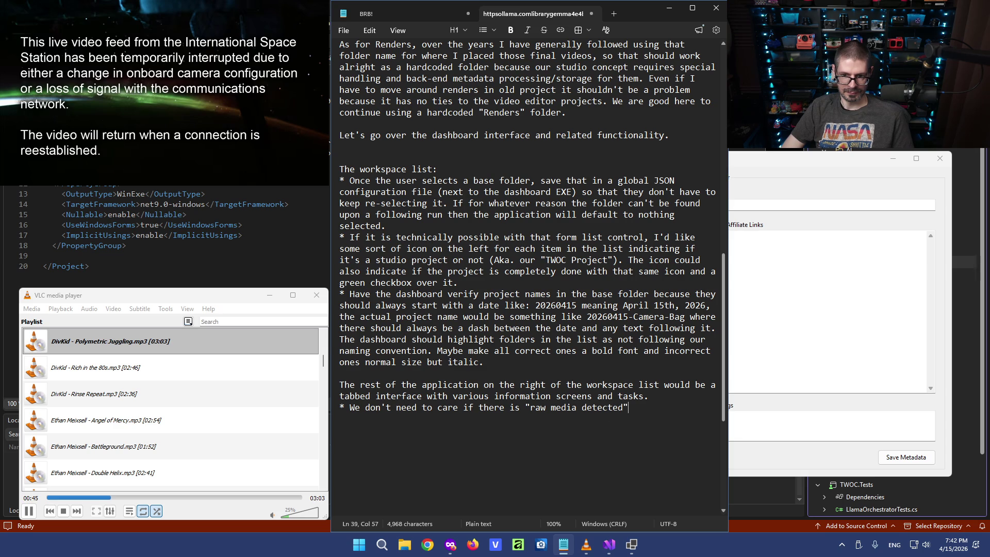
text(.)
key(Return)
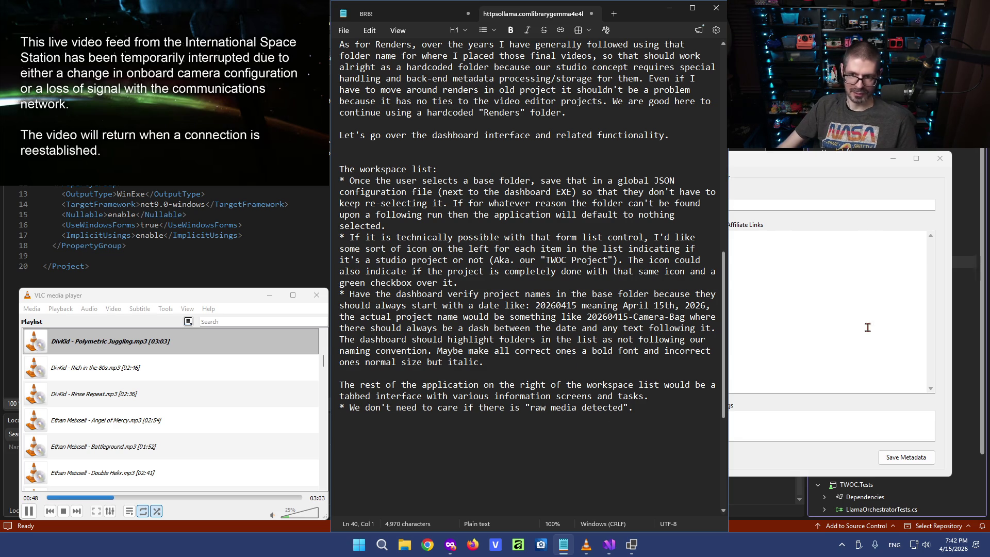
key(alt+Tab)
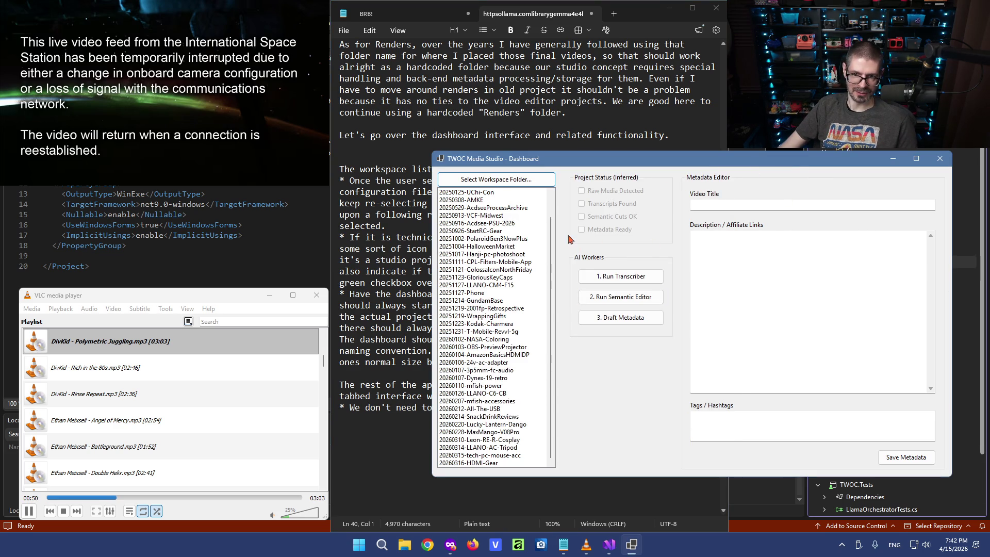
Extend the bullet with 'Transcripts found' and 'Semantic Cuts OK', checking the dashboard's status labels.
click(376, 424)
click(649, 409)
key(BackSpace)
text(,)
click(783, 163)
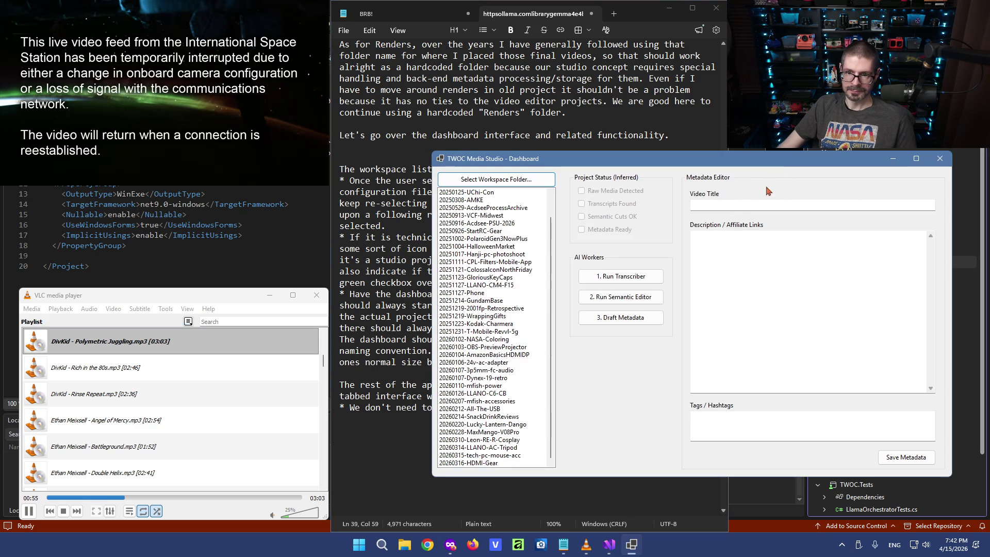
key(alt+Tab)
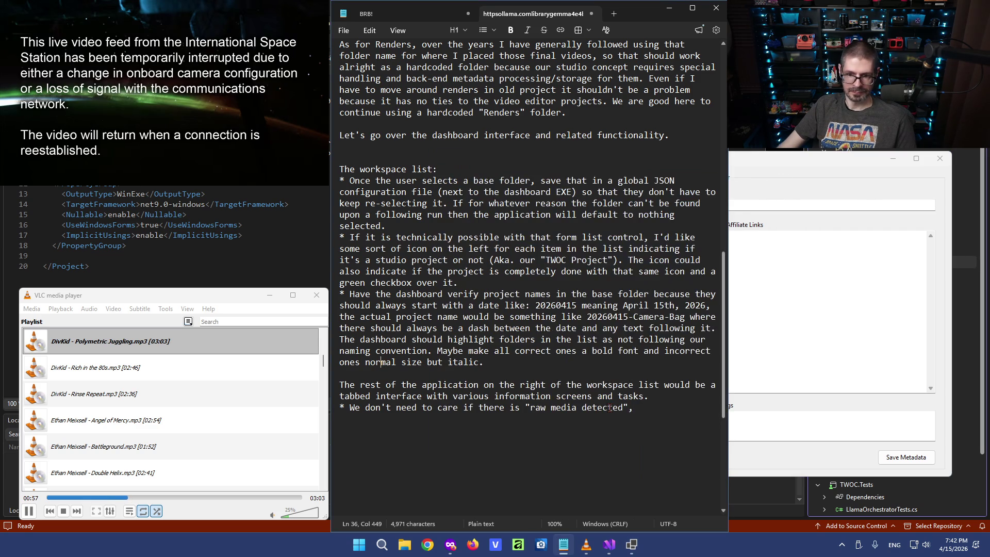
text(Transcripts found,)
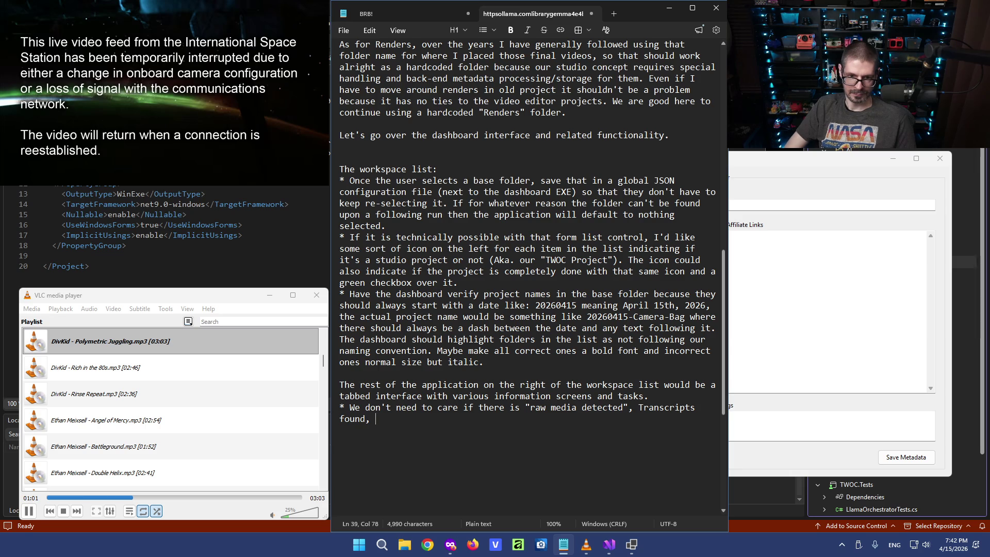
double_click(624, 407)
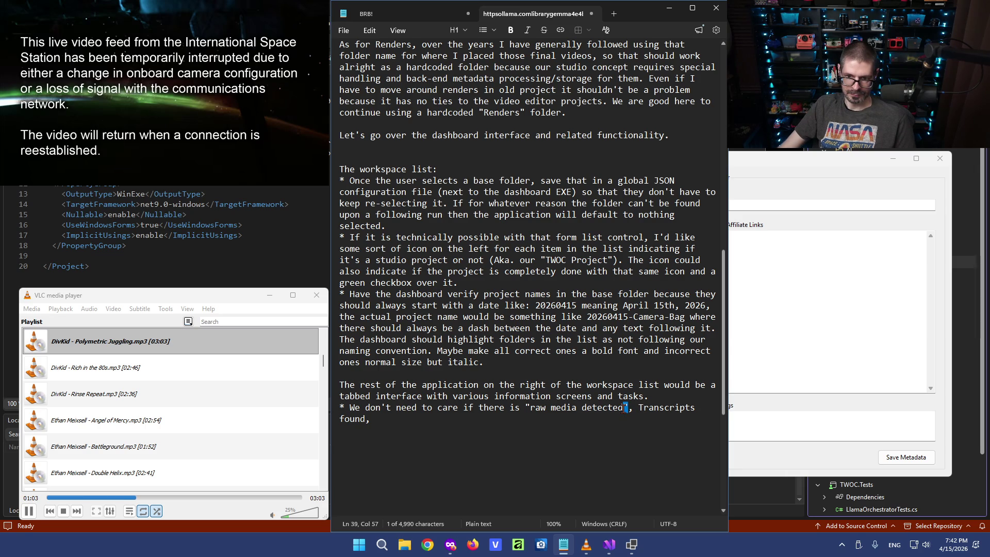
click(641, 407)
text(", )
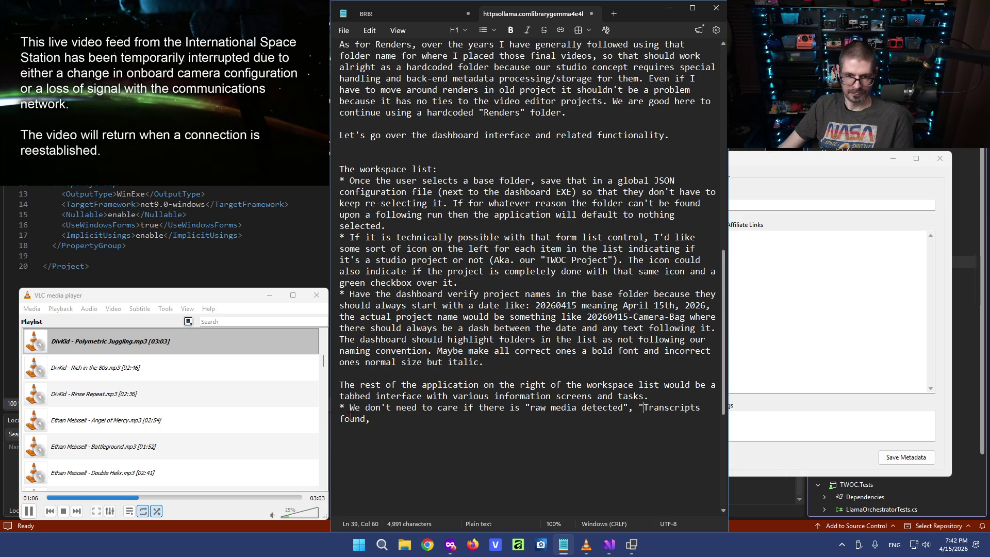
text(")
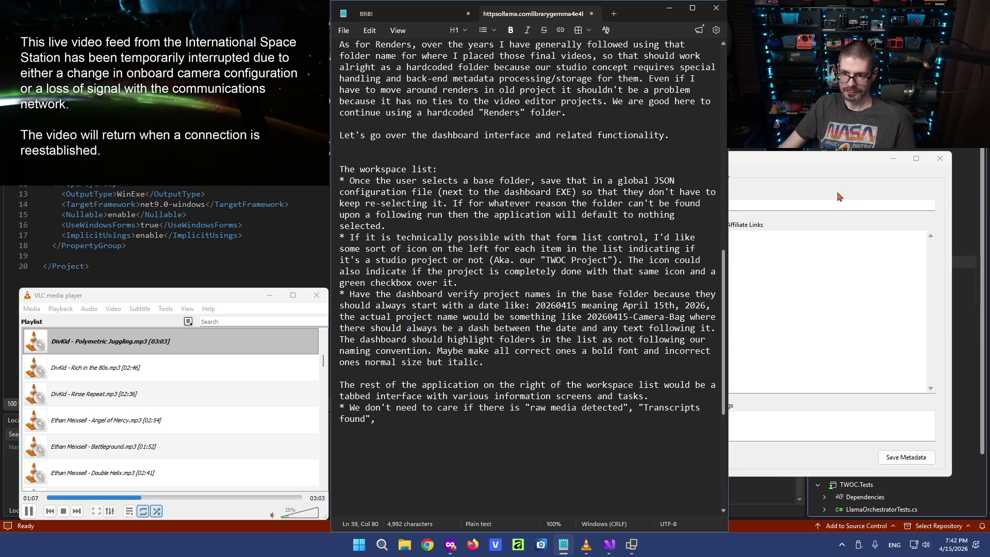
click(731, 203)
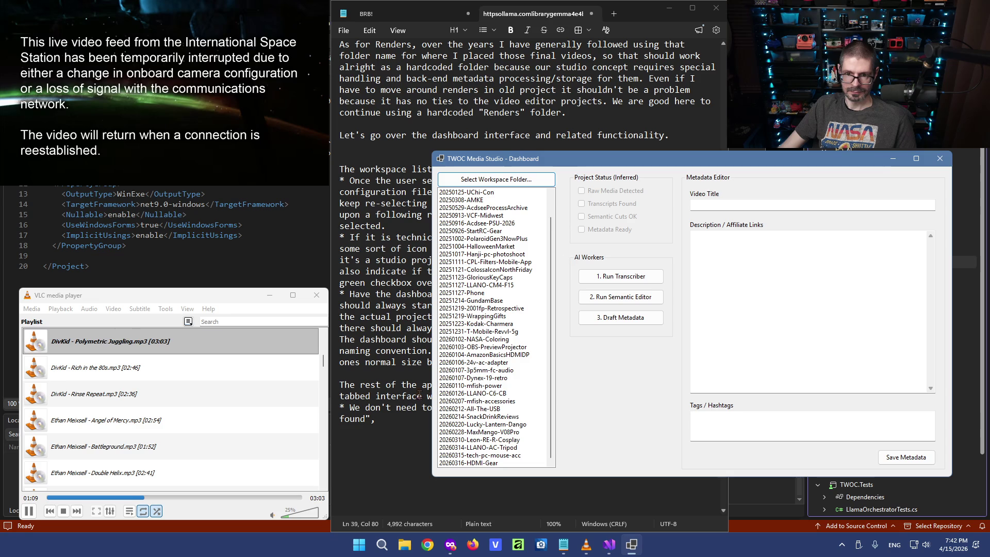
click(383, 419)
text(Semantic Cuts OK)
text(,)
click(789, 169)
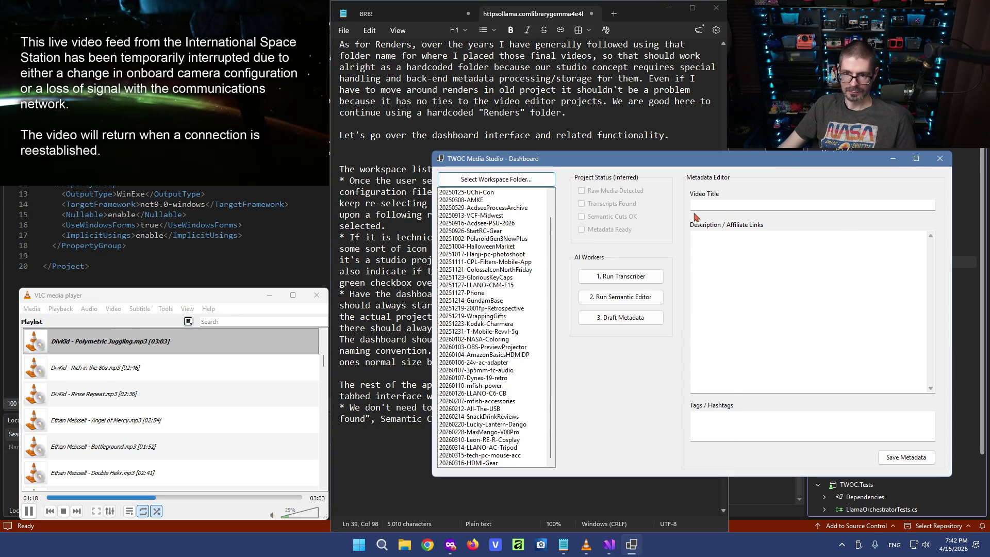
click(380, 406)
key(ctrl+End)
text(and Metadata Re)
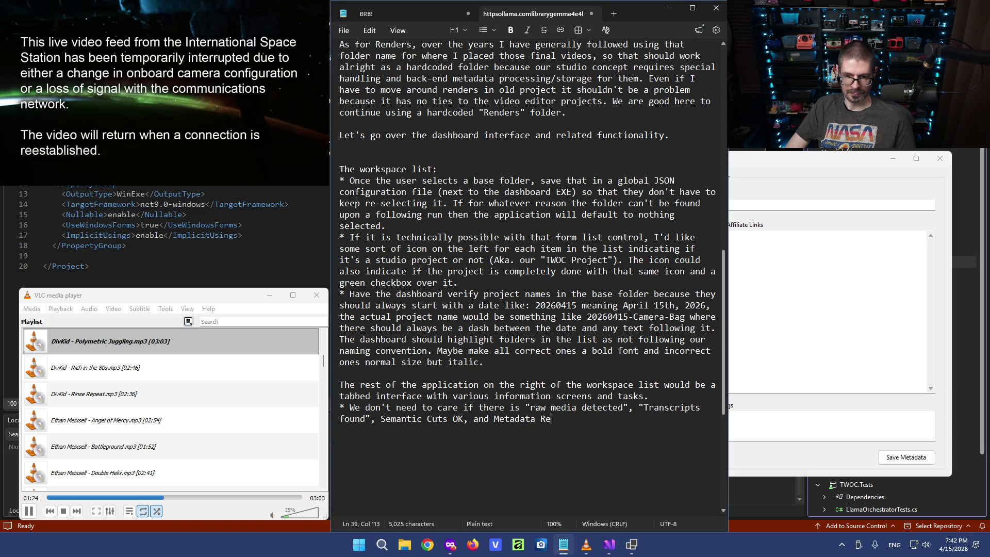
text(eady)
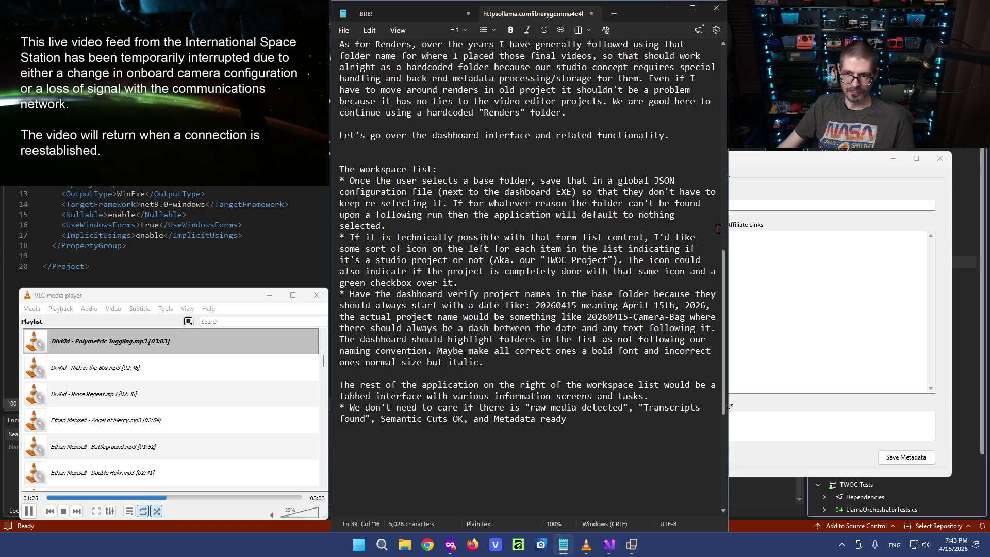
Add 'Metadata Ready', quote all four status indicators, and end with 'Remove that feature.'.
click(808, 177)
click(371, 396)
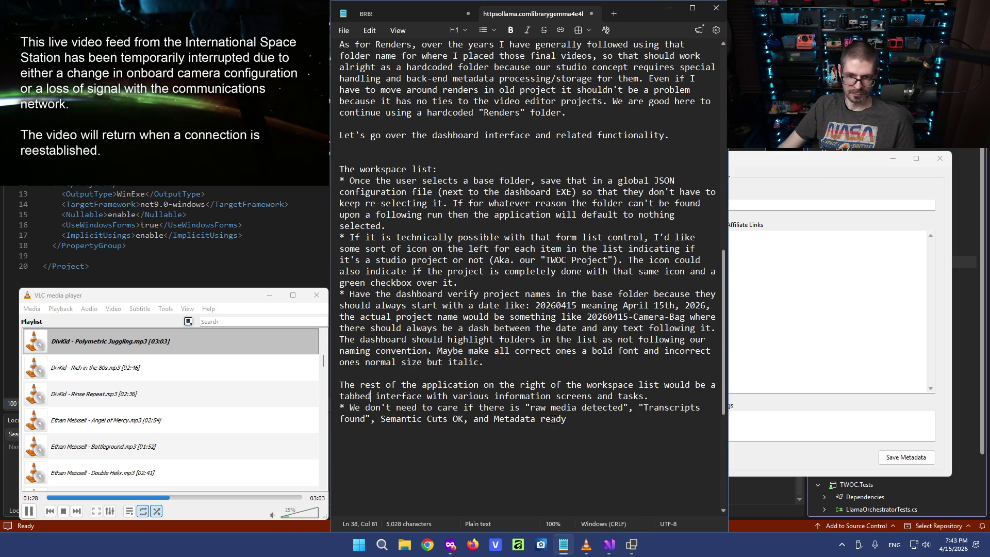
double_click(551, 419)
text(Ready)
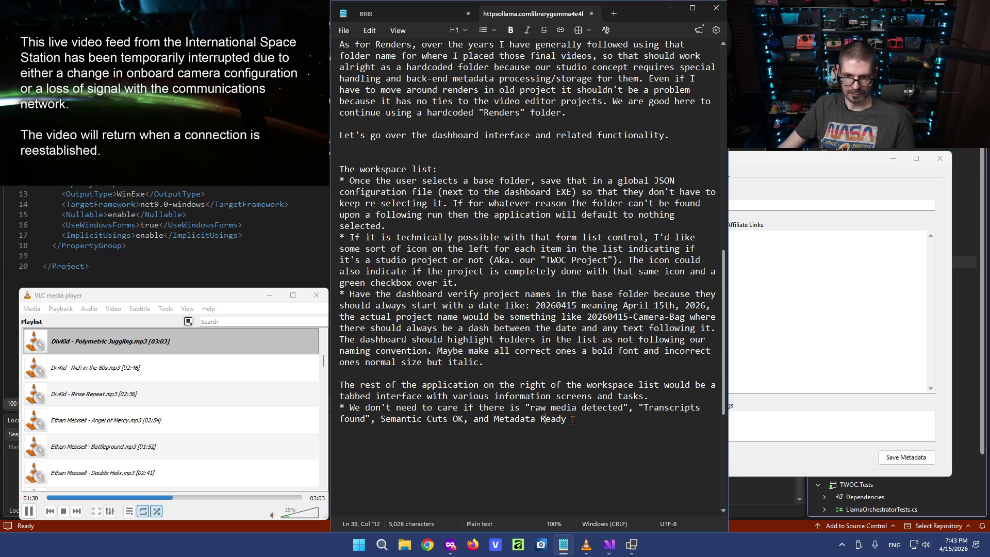
text(")
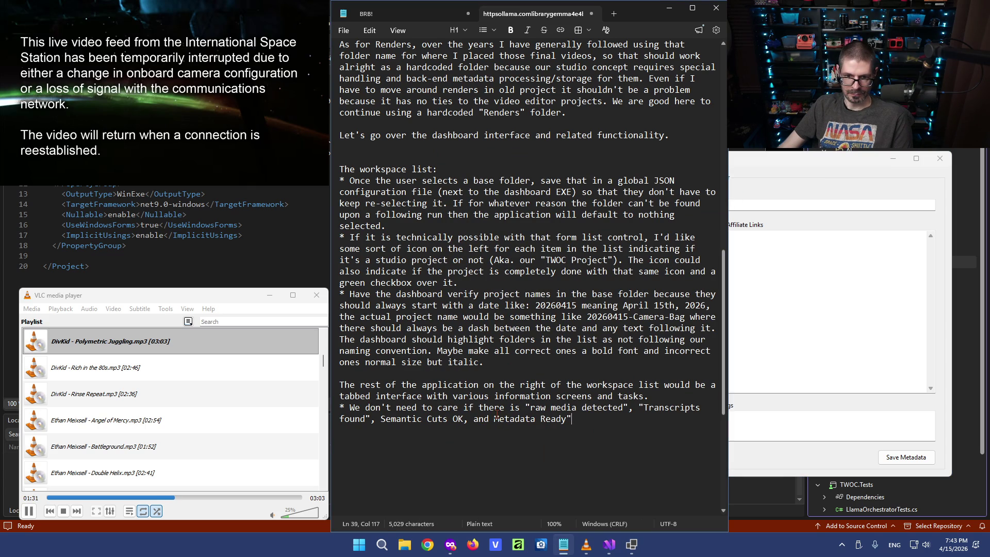
click(496, 418)
text(")
click(462, 419)
text(")
click(381, 419)
text(")
click(619, 415)
text(. Remove that feature.)
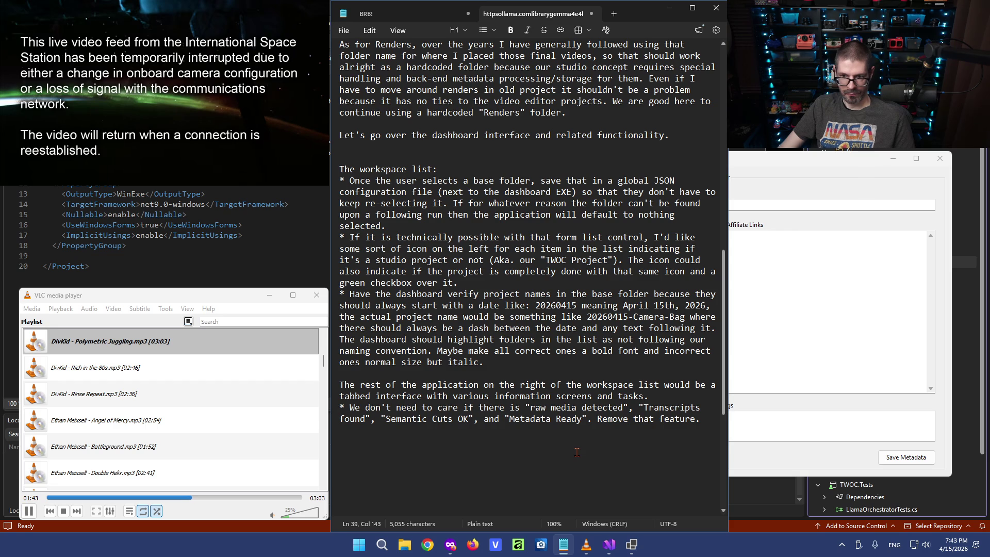
click(818, 169)
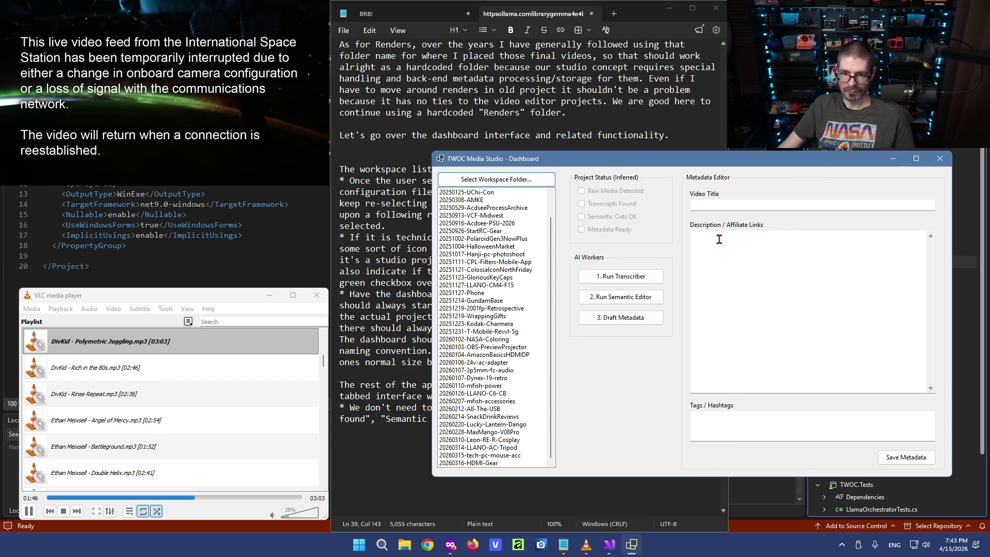
Start a new bullet 'Tabs of the interface' and close the floating space-station video.
click(425, 426)
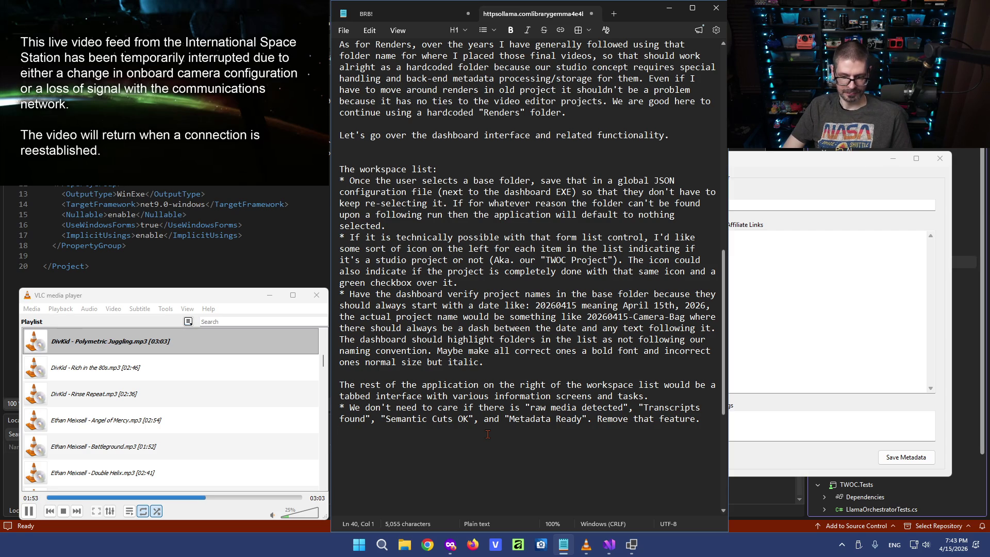
text(* Tabs of the interface)
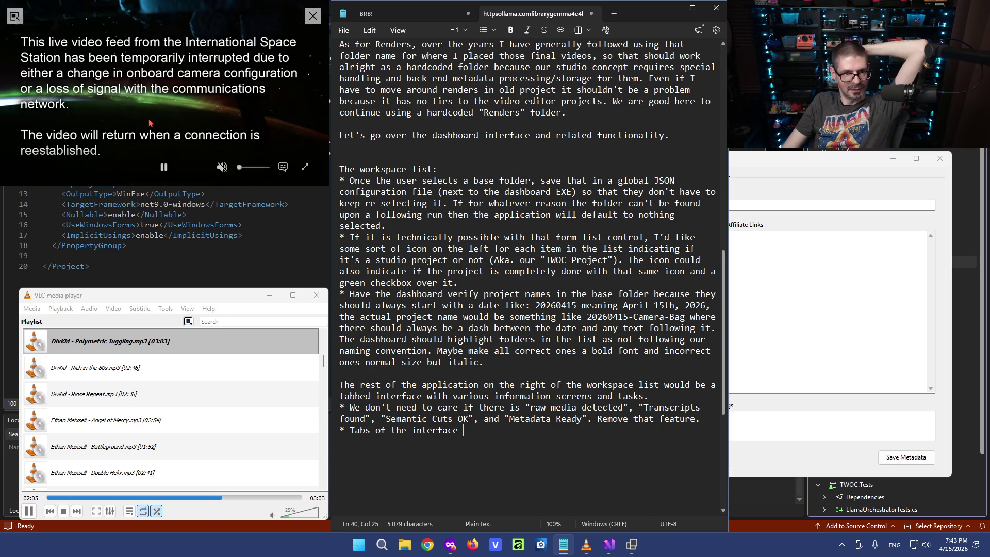
click(174, 143)
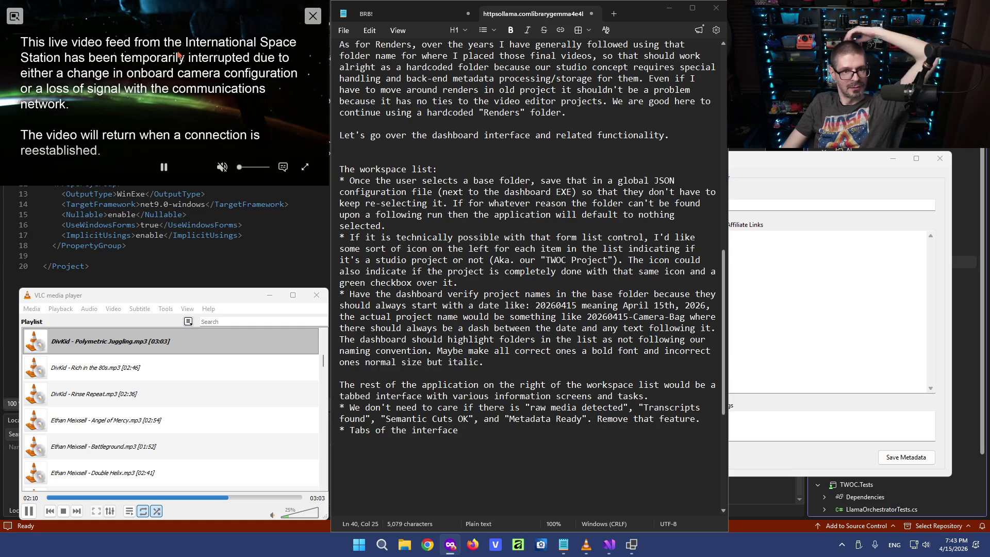
click(15, 16)
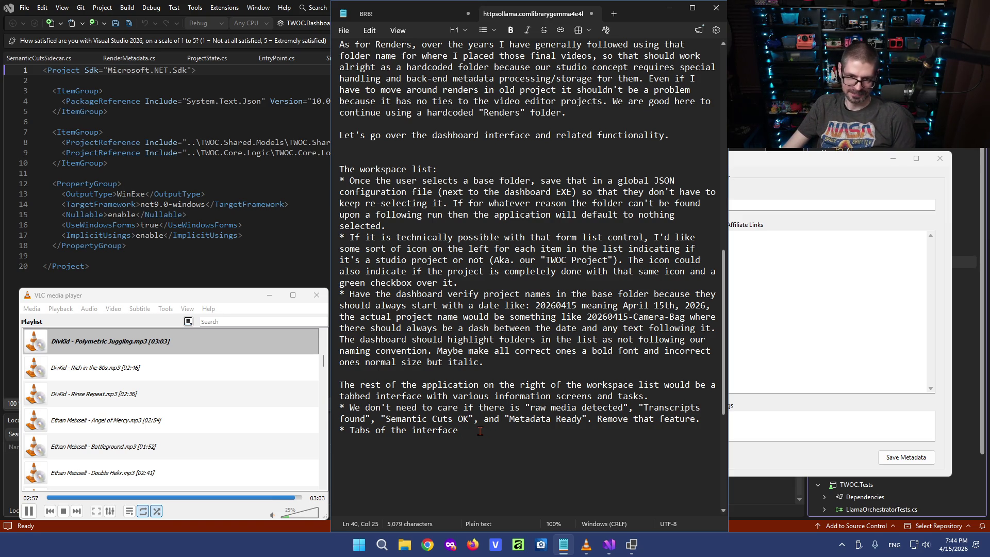
scroll(478, 432, down, 3)
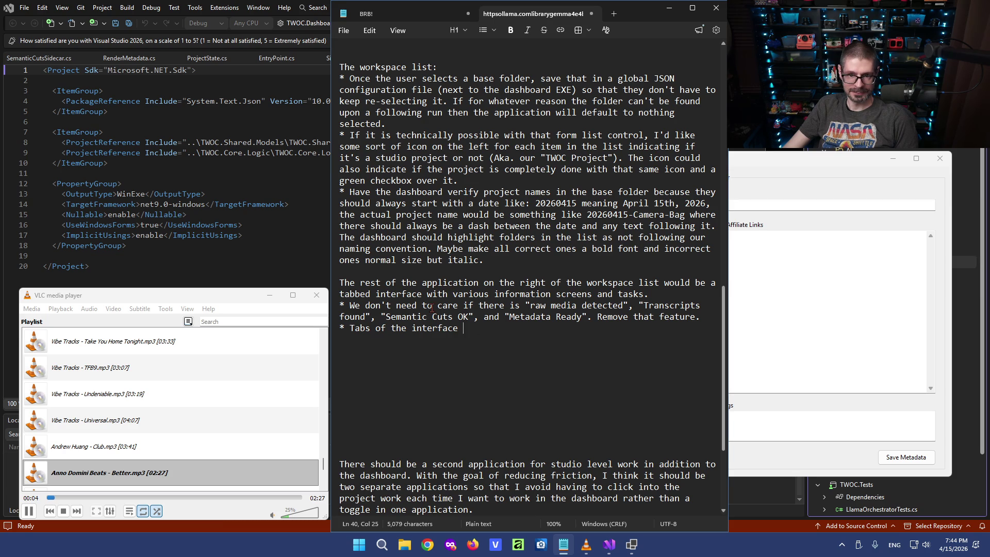
scroll(409, 294, up, 1)
scroll(391, 277, up, 1)
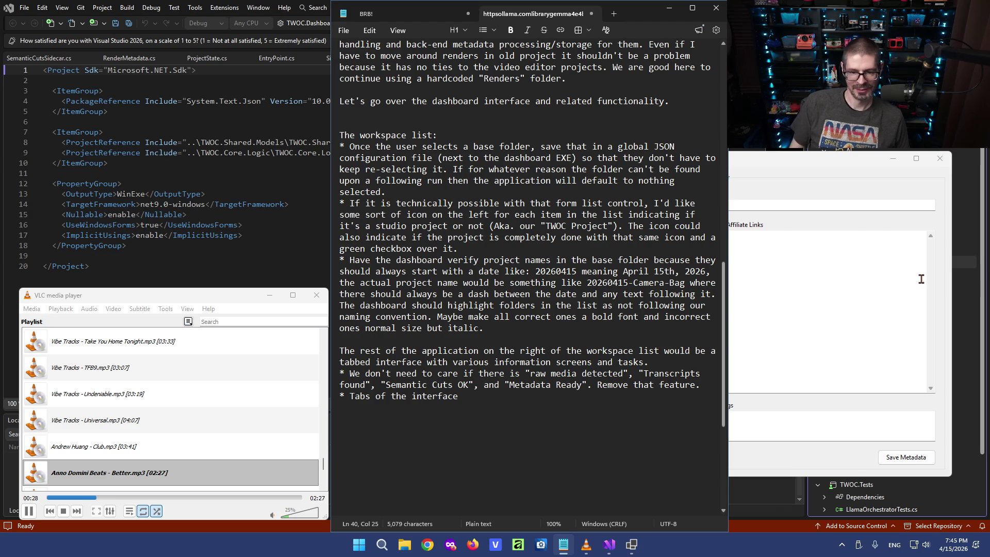
key(Return)
key(Return)
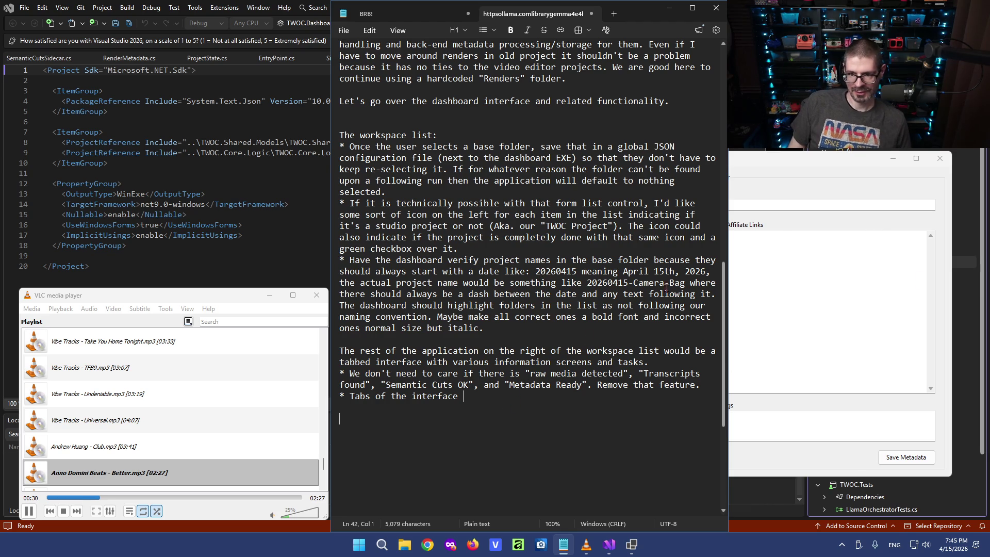
Look over the dashboard's workspace folder list, then bring up the Windows app launcher.
click(770, 169)
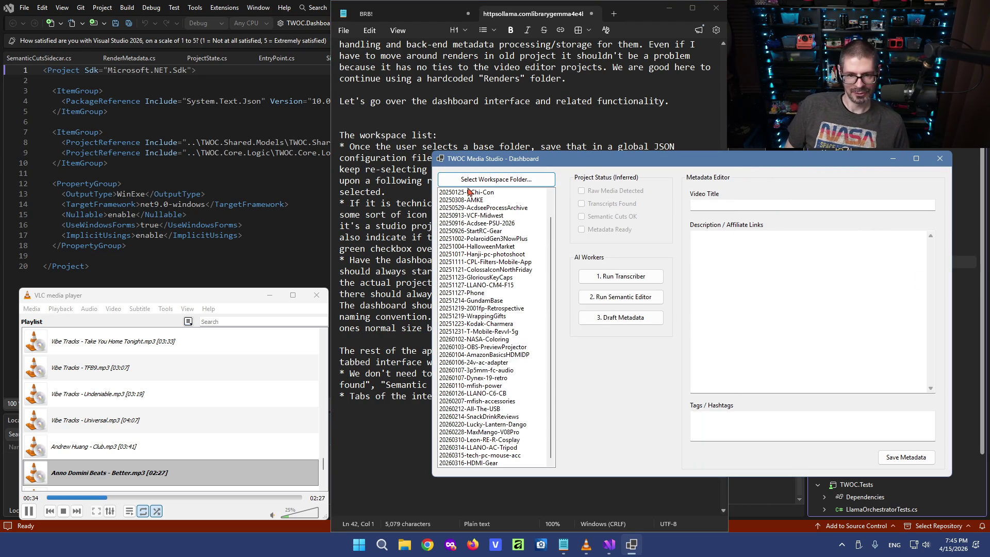
scroll(471, 359, up, 1)
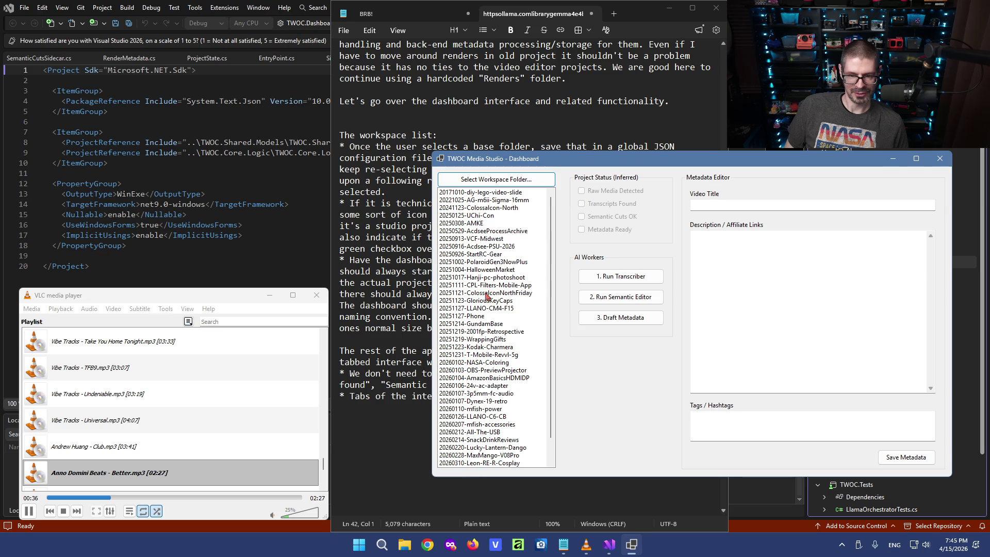
scroll(478, 310, down, 1)
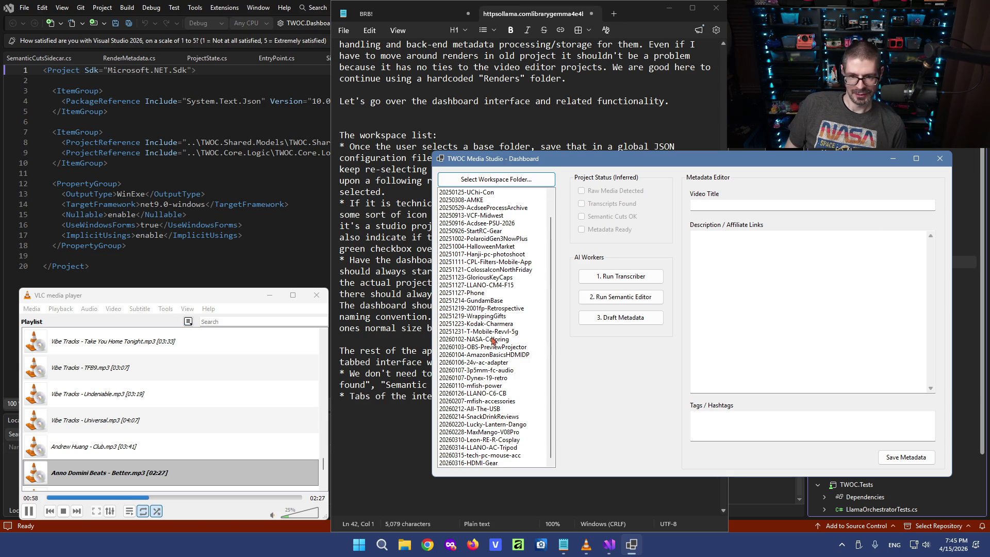
scroll(551, 220, up, 1)
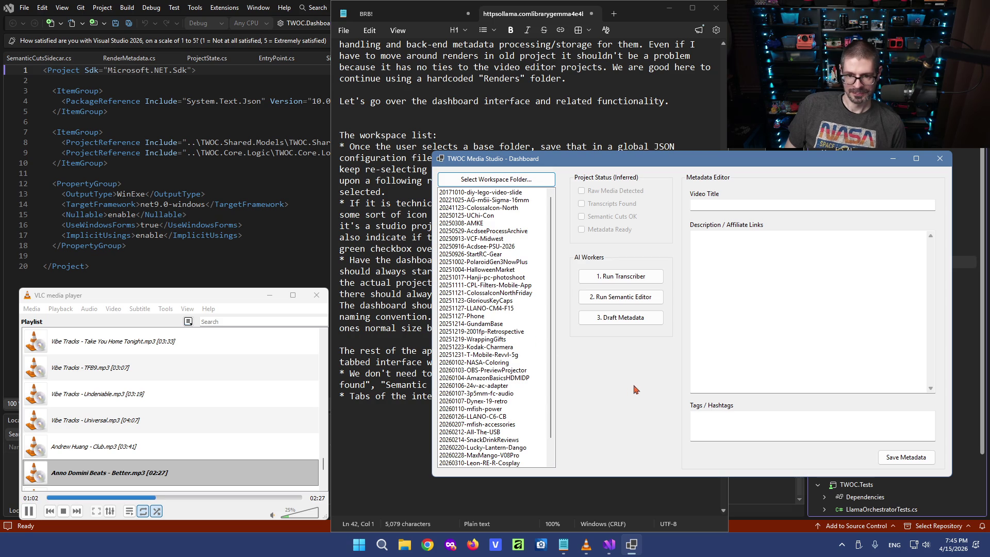
click(359, 545)
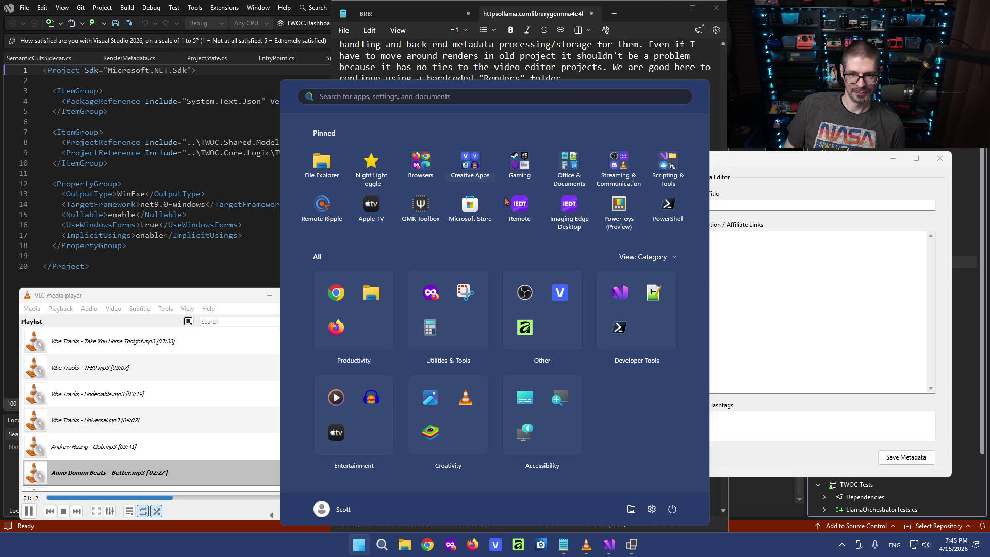
Launch Visual Studio 2026 and open TWOC-Vegas-Pro.sln with its MainInterface.cs form designer.
click(609, 293)
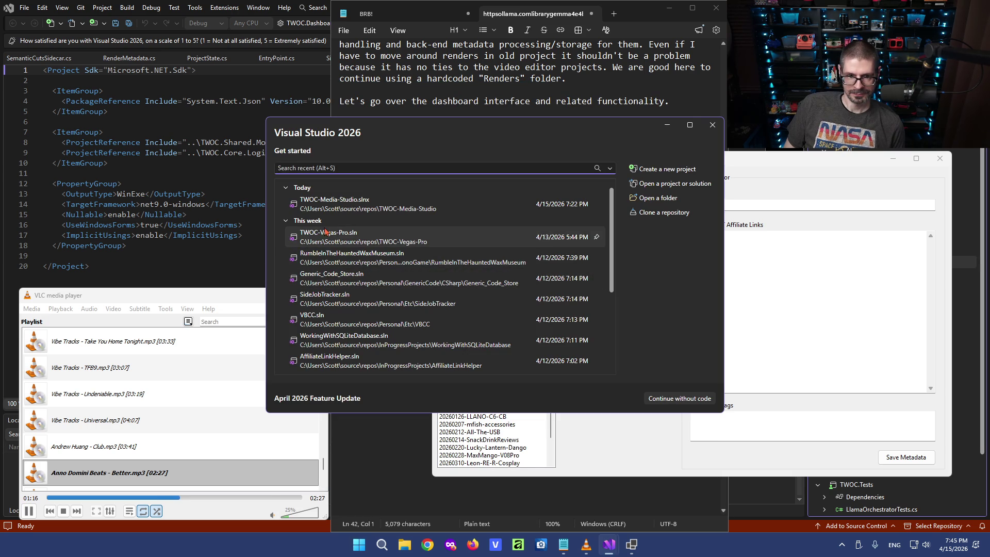
click(455, 223)
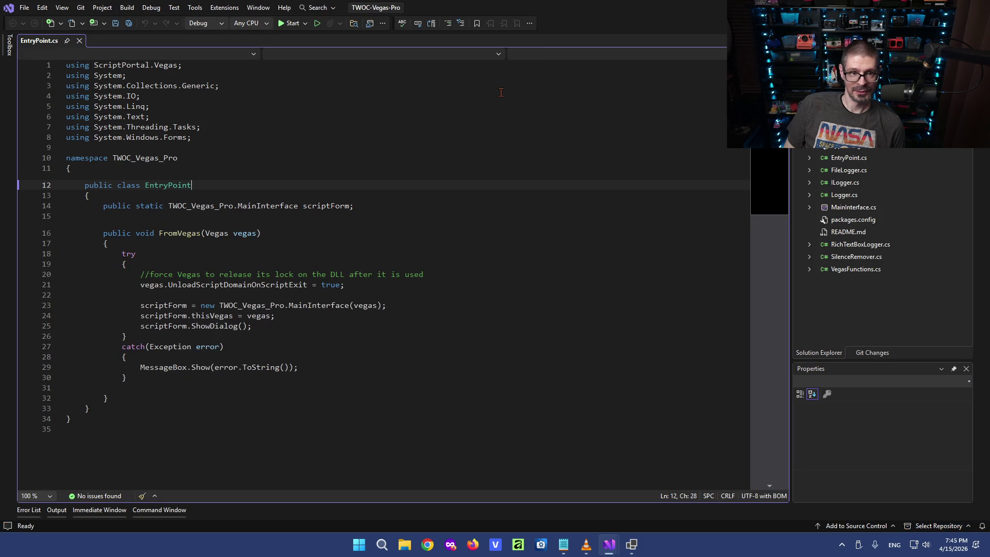
click(840, 207)
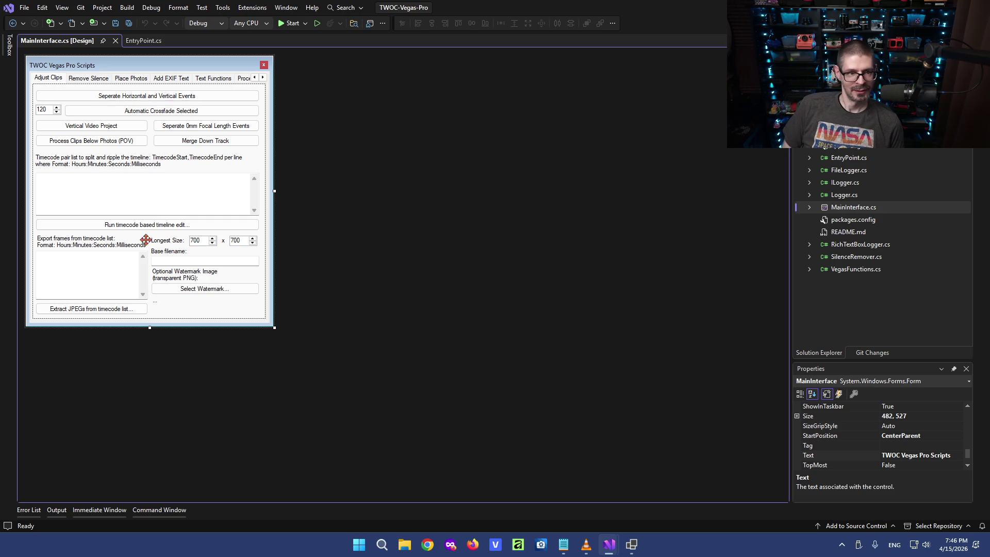
Inspect the timecode text box and whole-form properties, then show the Remove Silence page.
click(77, 187)
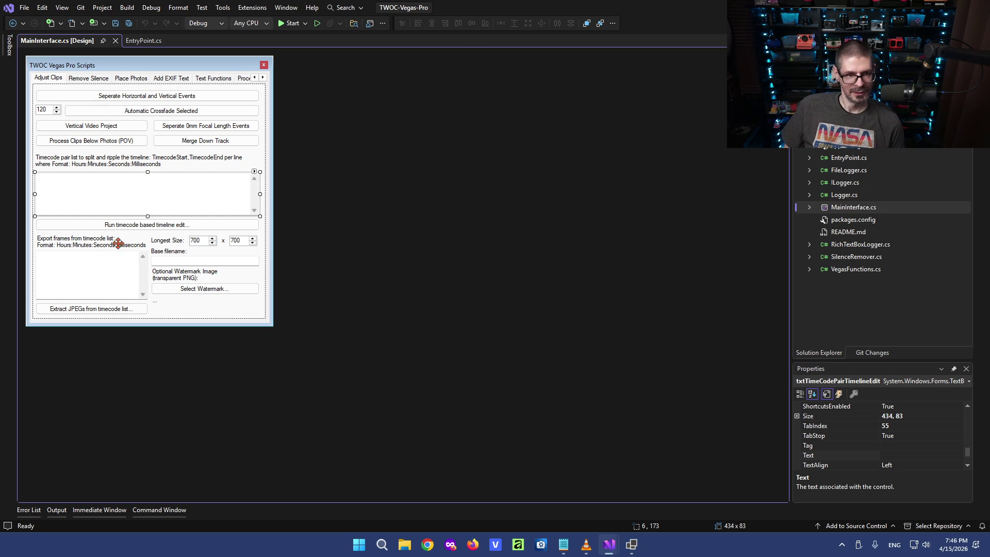
click(270, 222)
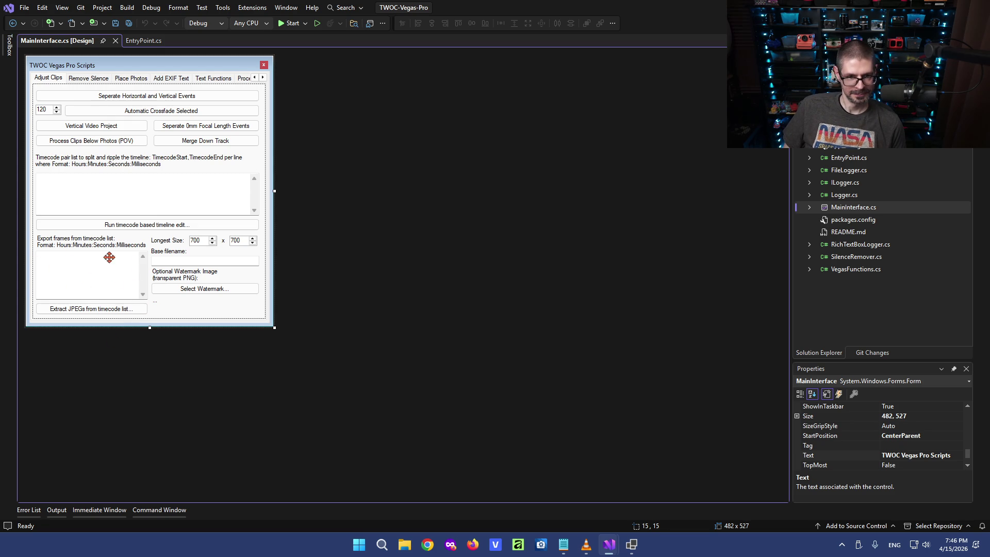
click(86, 79)
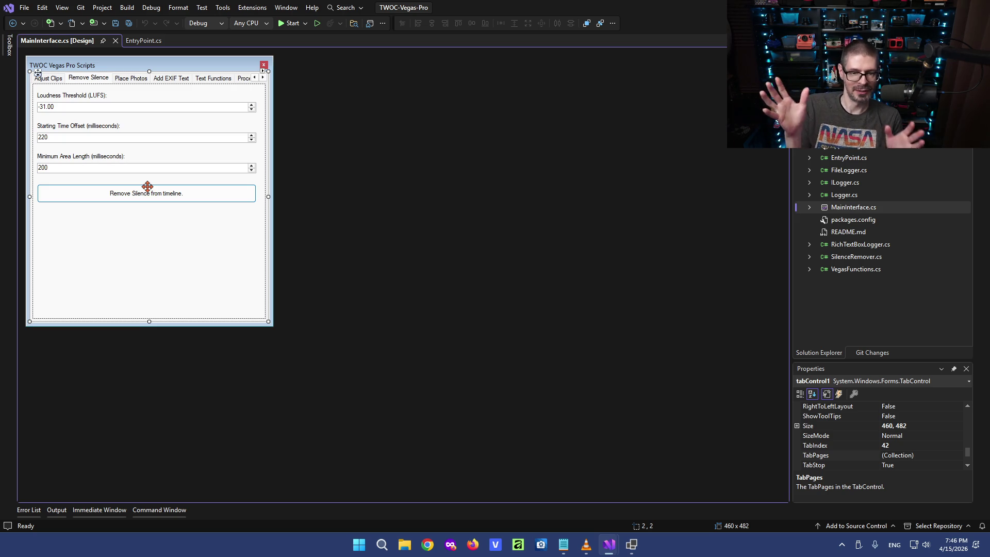
Review the Place Photos, Add EXIF Text, Text Functions and Processing Log tab pages.
click(127, 80)
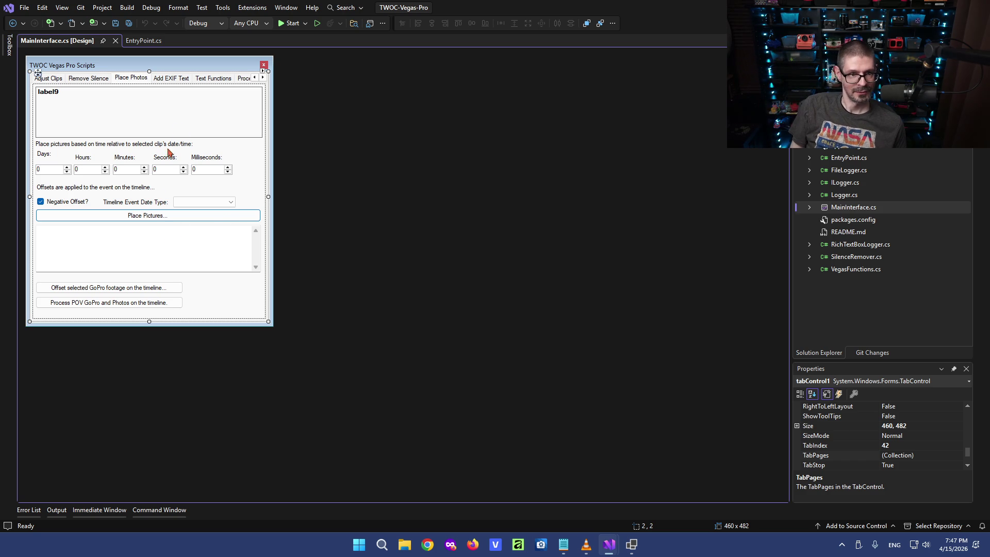
click(172, 79)
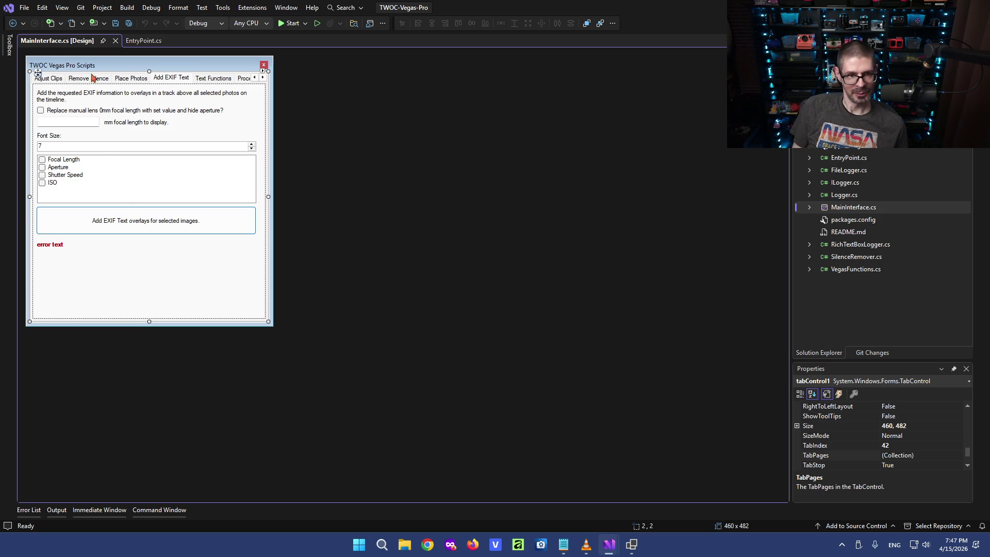
click(210, 81)
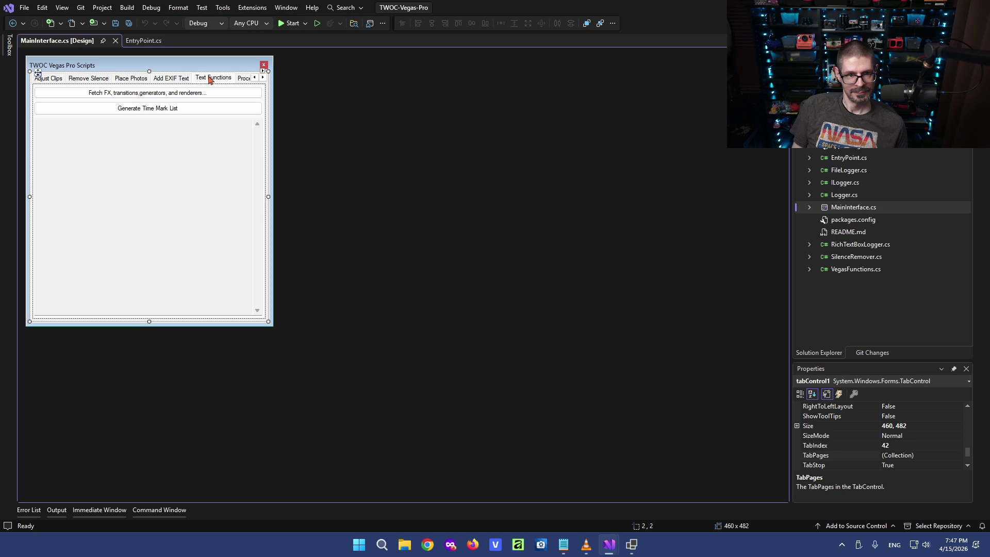
click(243, 78)
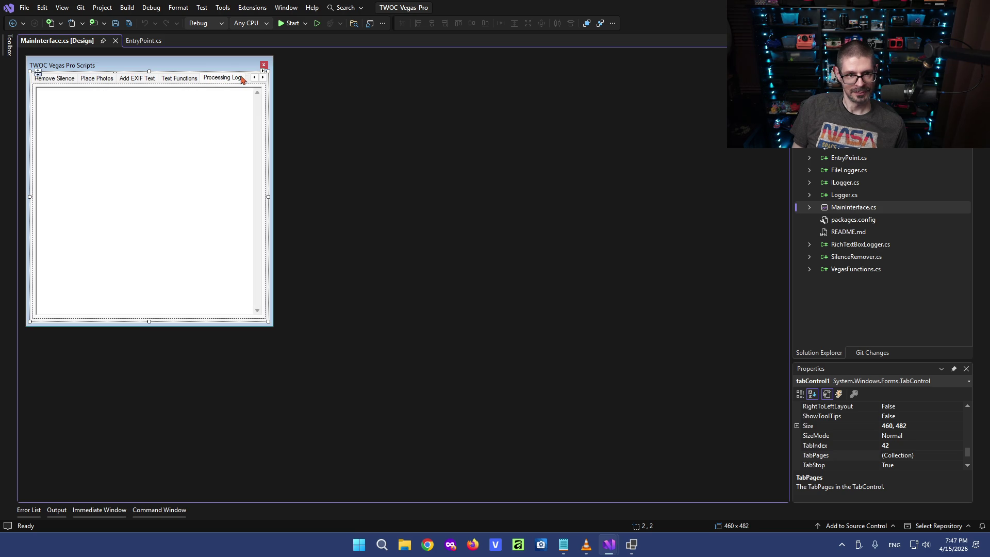
Revisit the Text Functions page and return to the Adjust Clips page.
click(170, 79)
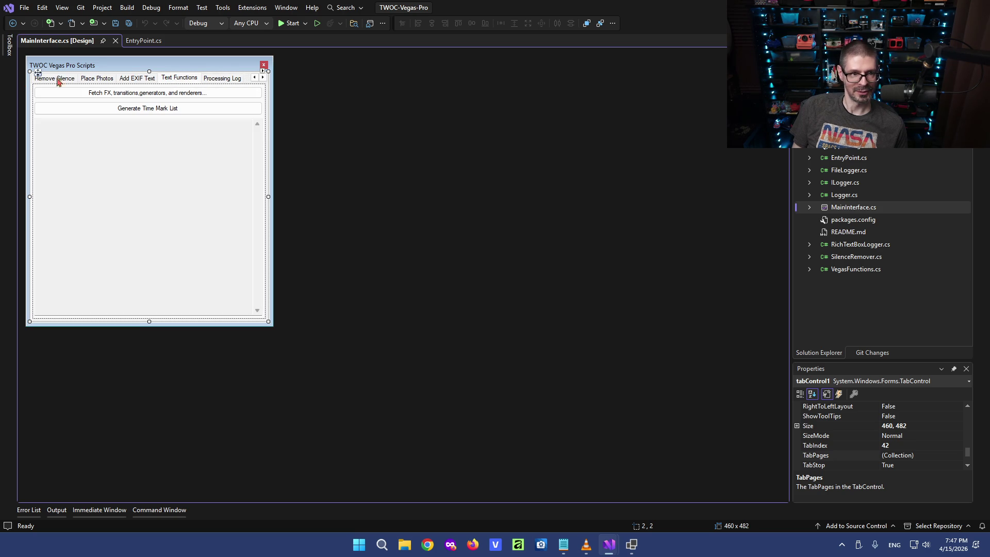
click(255, 78)
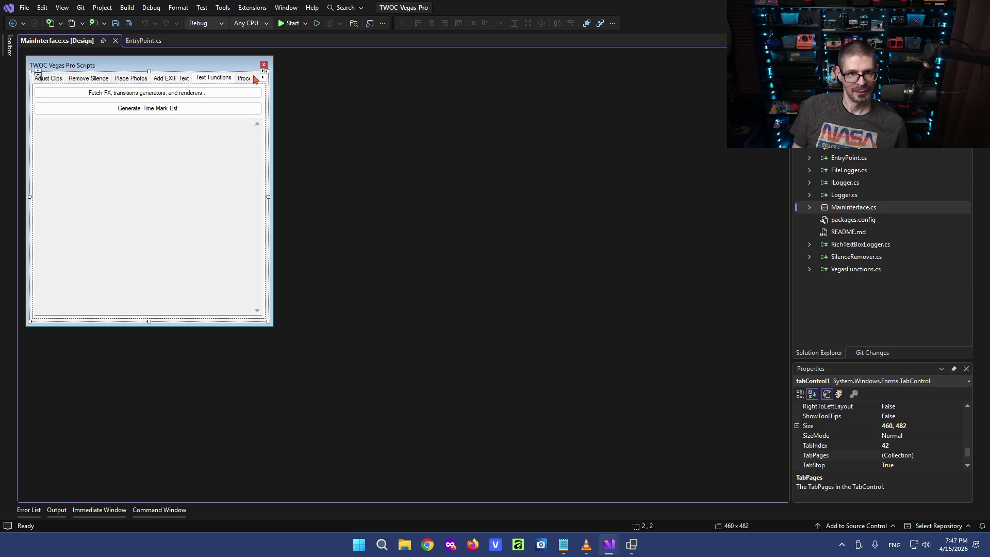
click(53, 81)
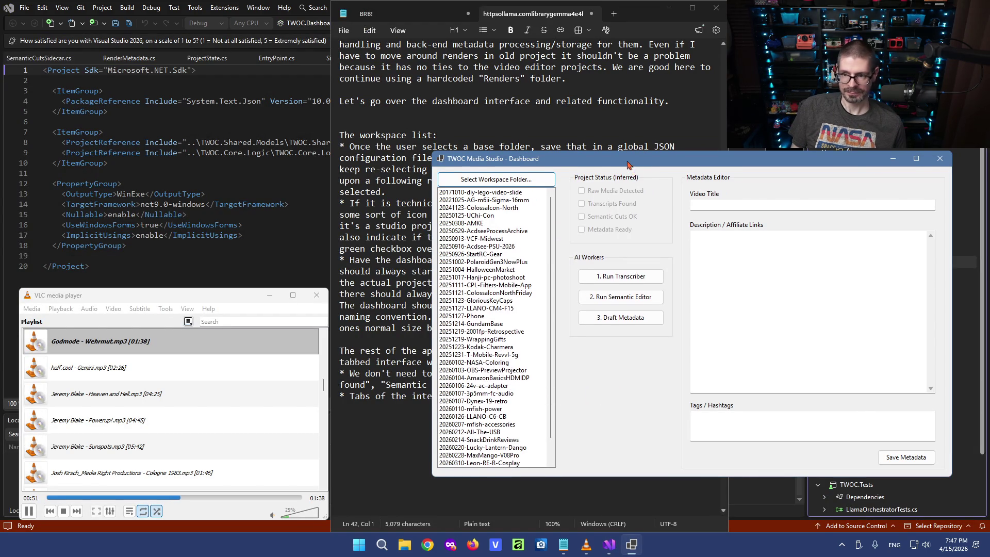
Nudge the dashboard window aside and alternate between it and the spec notes in Notepad.
drag(628, 165, 650, 176)
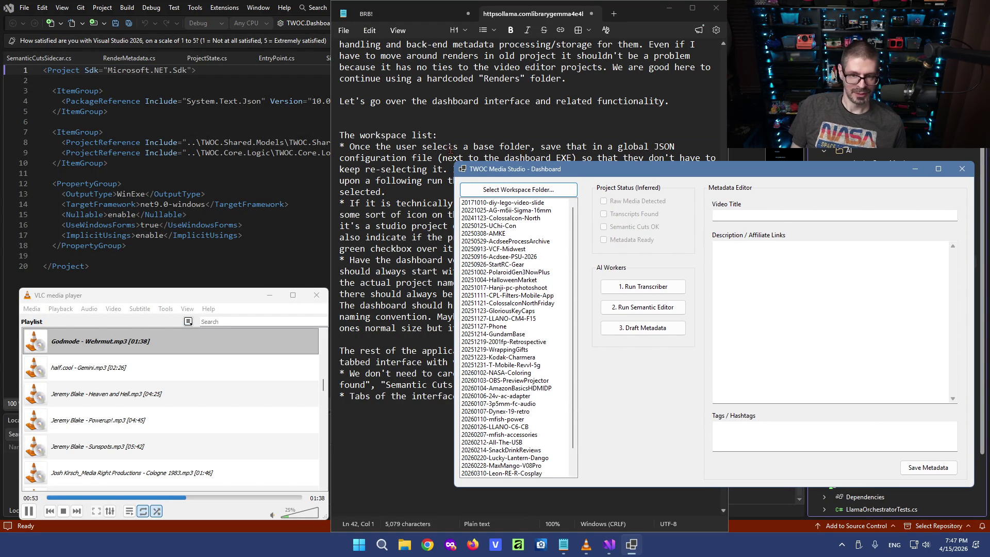
click(414, 168)
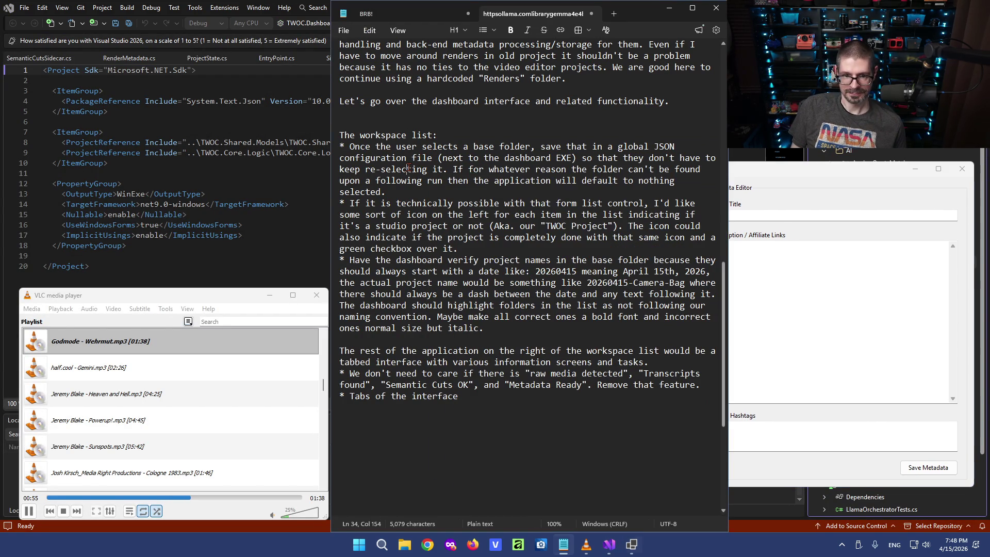
scroll(422, 204, up, 3)
scroll(425, 209, up, 8)
scroll(433, 220, up, 7)
scroll(455, 247, up, 3)
scroll(455, 247, down, 1)
scroll(455, 244, down, 1)
scroll(455, 240, down, 4)
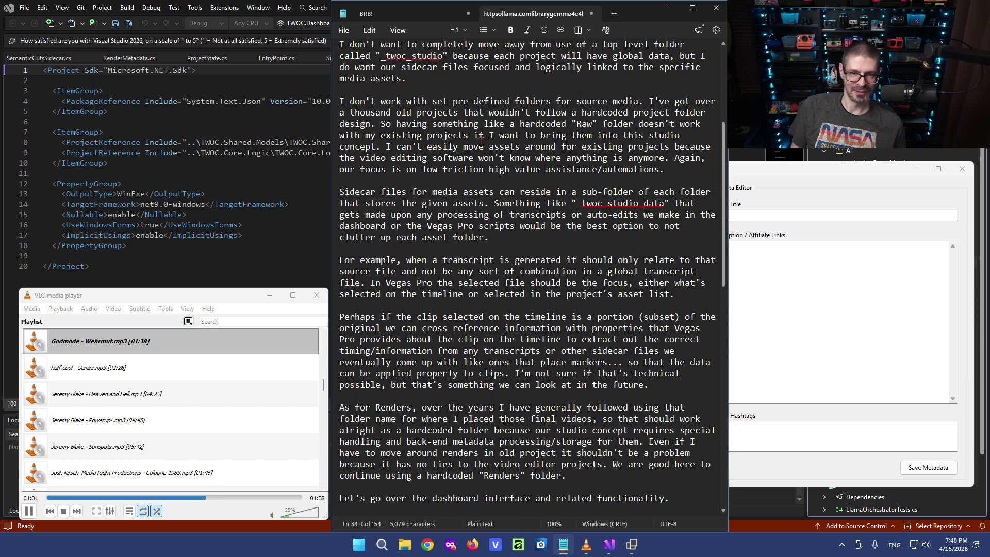
scroll(464, 232, up, 1)
scroll(488, 209, up, 3)
scroll(513, 184, up, 2)
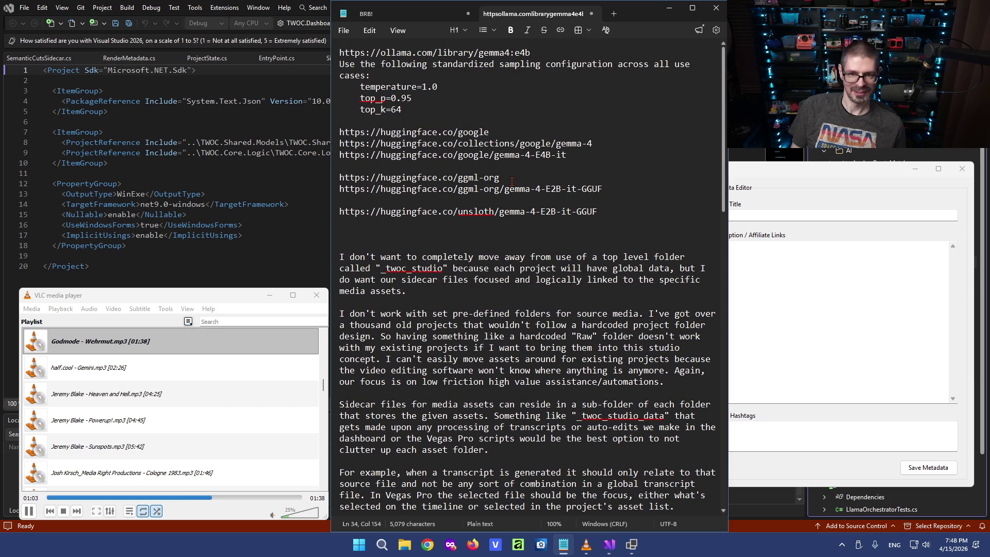
scroll(511, 181, down, 5)
scroll(510, 181, down, 5)
scroll(511, 180, down, 2)
scroll(510, 176, down, 6)
scroll(510, 178, down, 1)
click(781, 170)
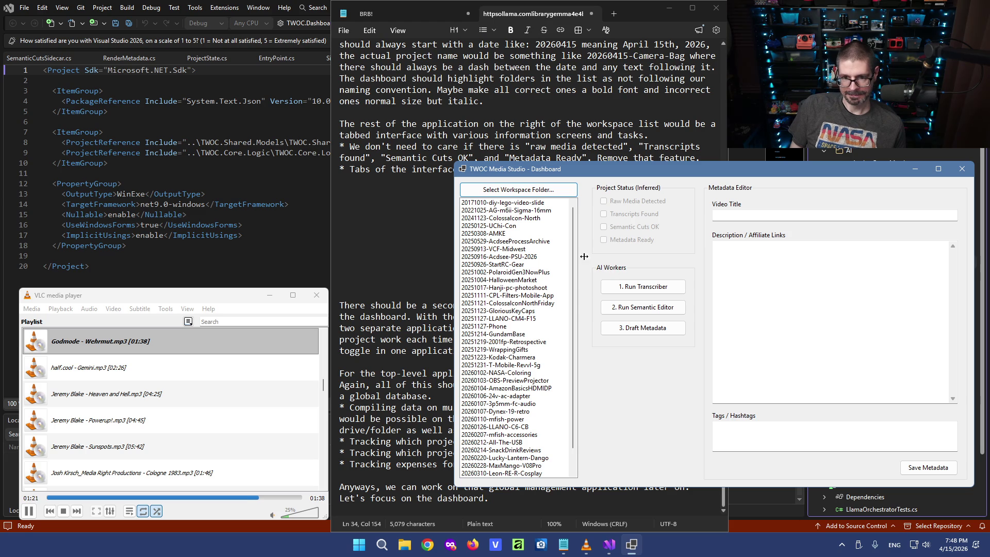
click(402, 282)
scroll(419, 263, up, 2)
scroll(420, 263, down, 2)
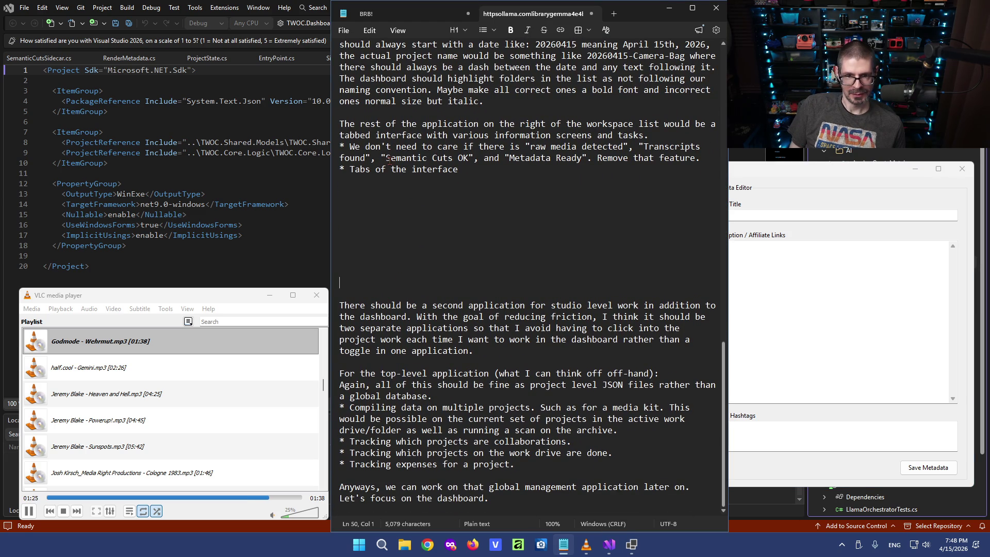
scroll(392, 159, up, 3)
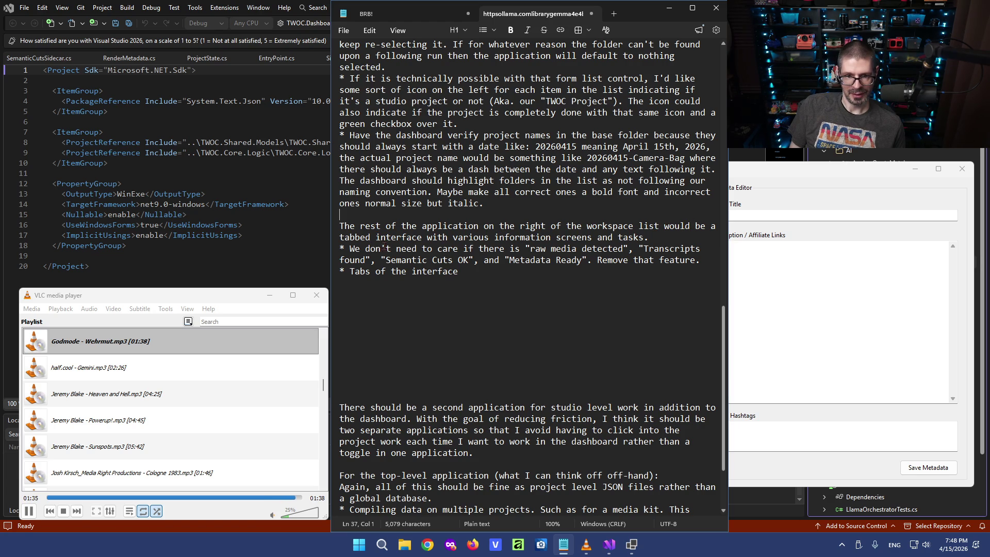
Highlight part of the tabbed-interface sentence, then switch back to the Vegas Pro form designer.
drag(360, 240, 473, 240)
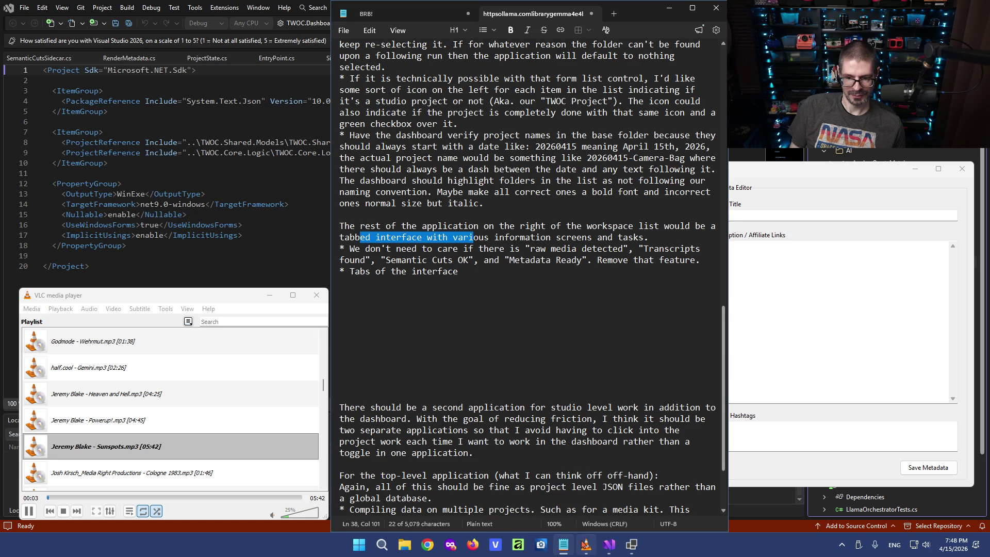
click(665, 488)
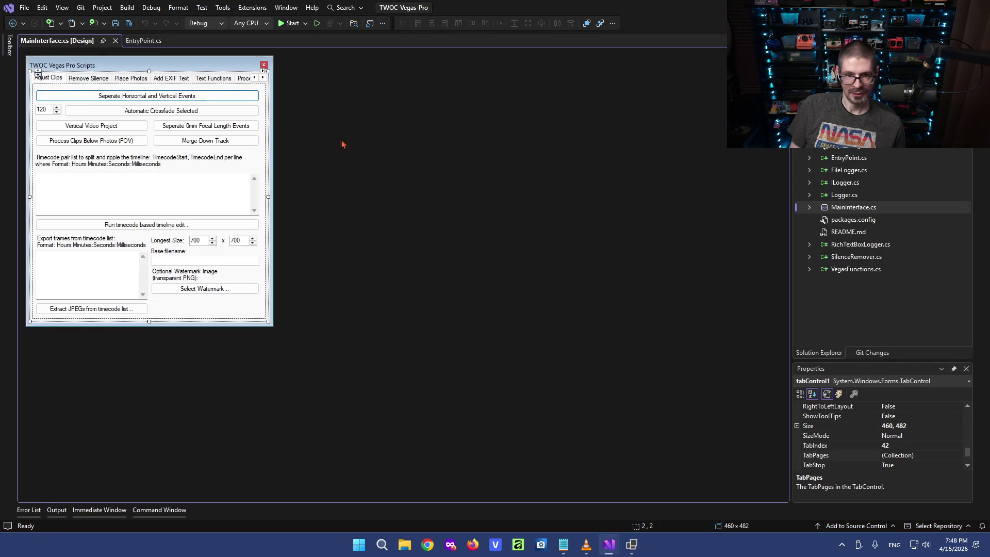
click(96, 80)
click(54, 79)
click(95, 79)
click(133, 81)
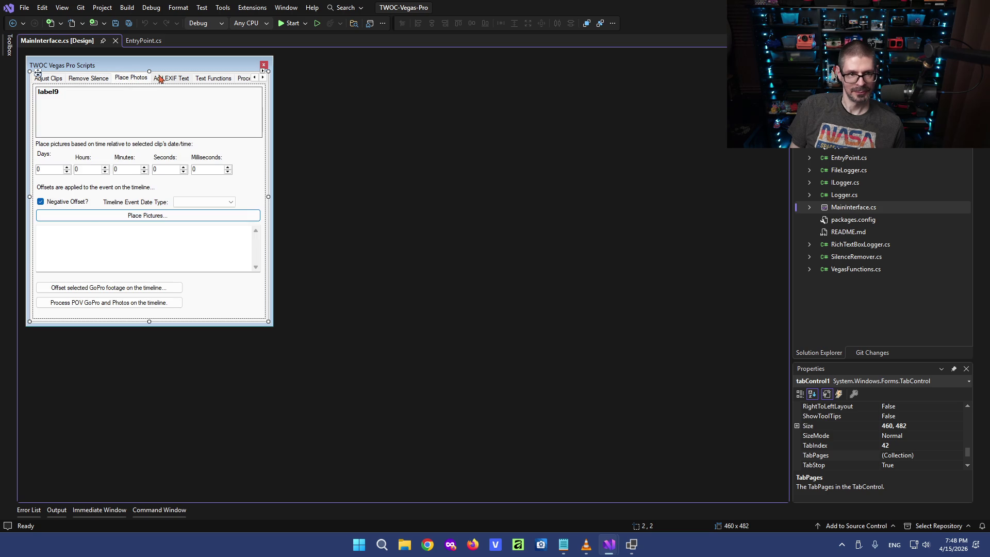
click(50, 80)
key(alt+Tab)
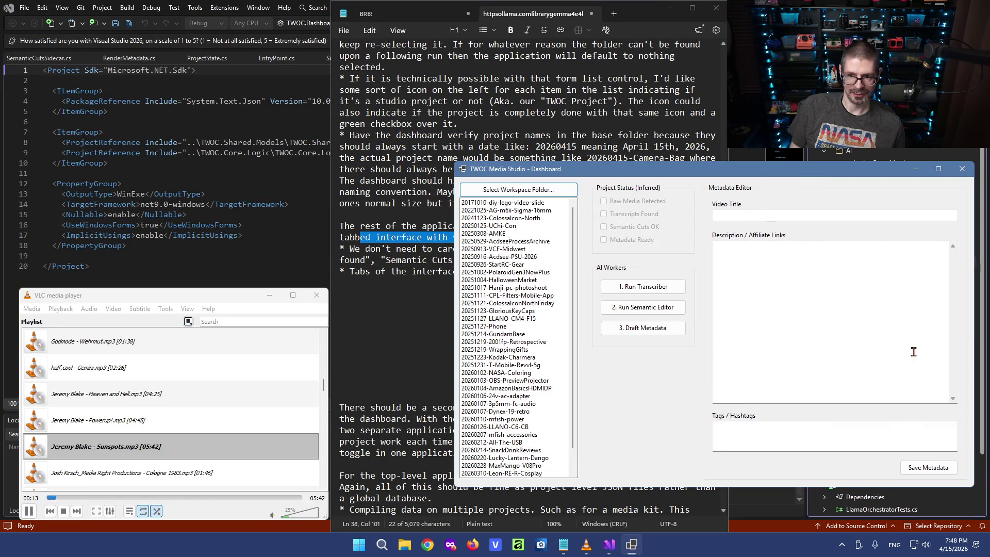
click(403, 281)
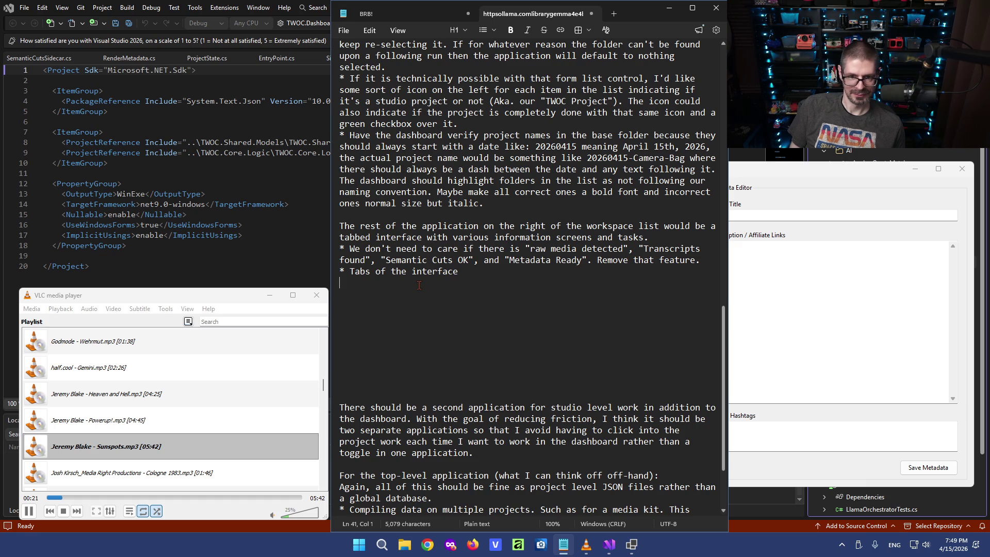
click(464, 271)
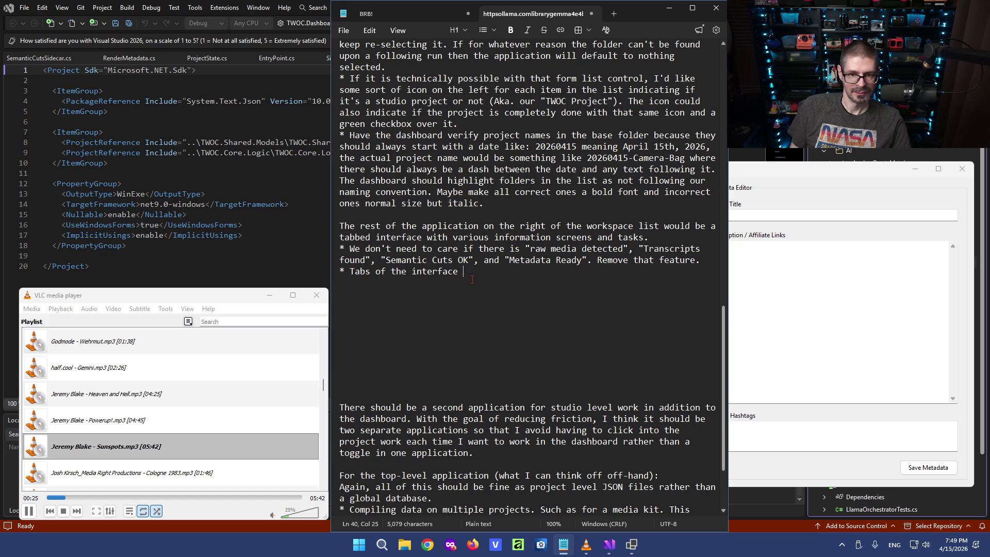
Reword the 'Tabs of the interface' bullet, removing the misplaced word 'right' and extra space.
mouse_move(464, 272)
mouse_down()
mouse_move(376, 271)
mouse_move(392, 273)
mouse_up()
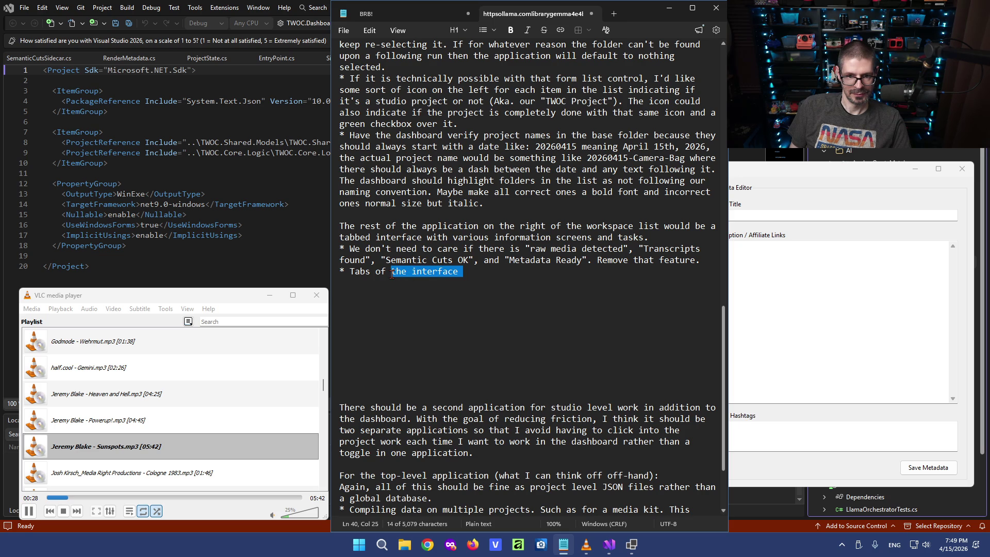
drag(391, 272, 367, 274)
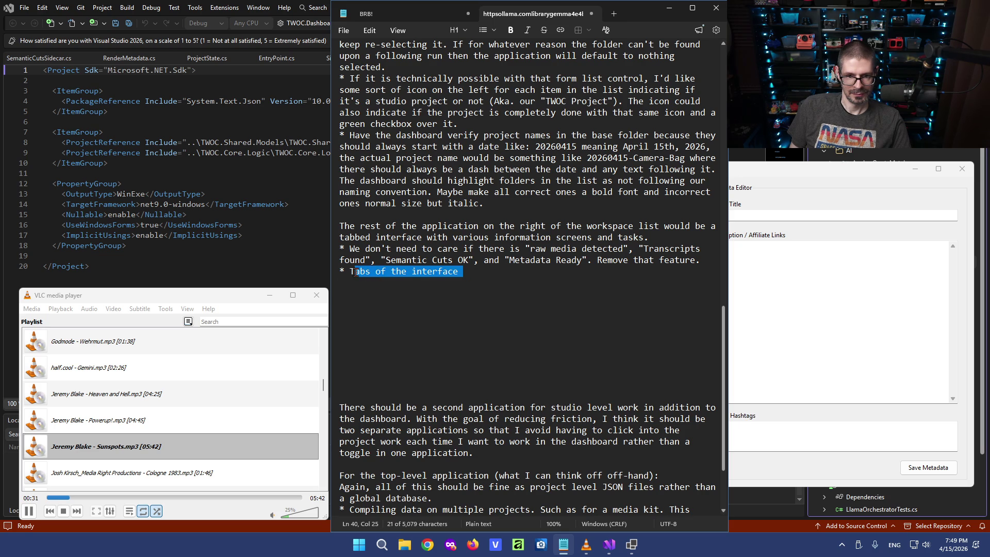
text(There should be tabs o)
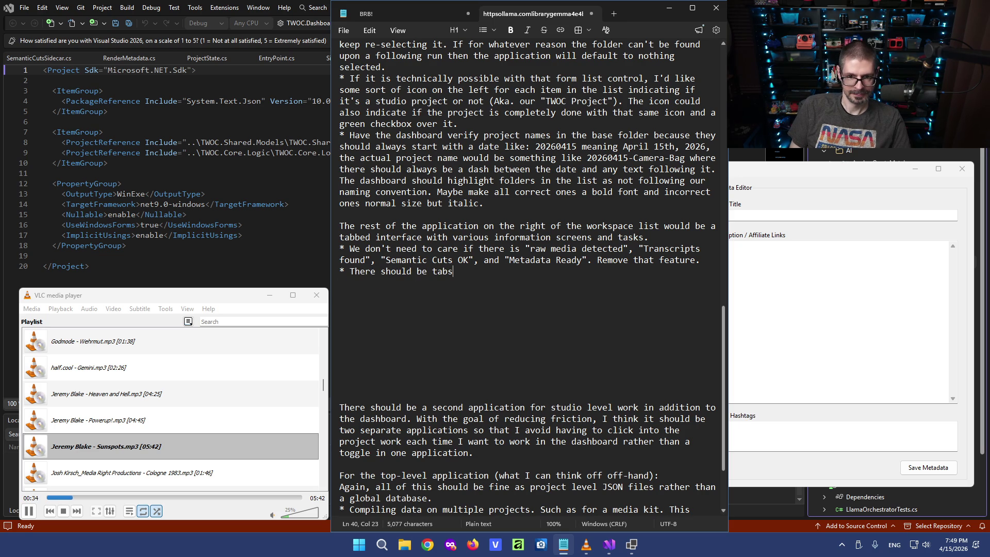
text(n t)
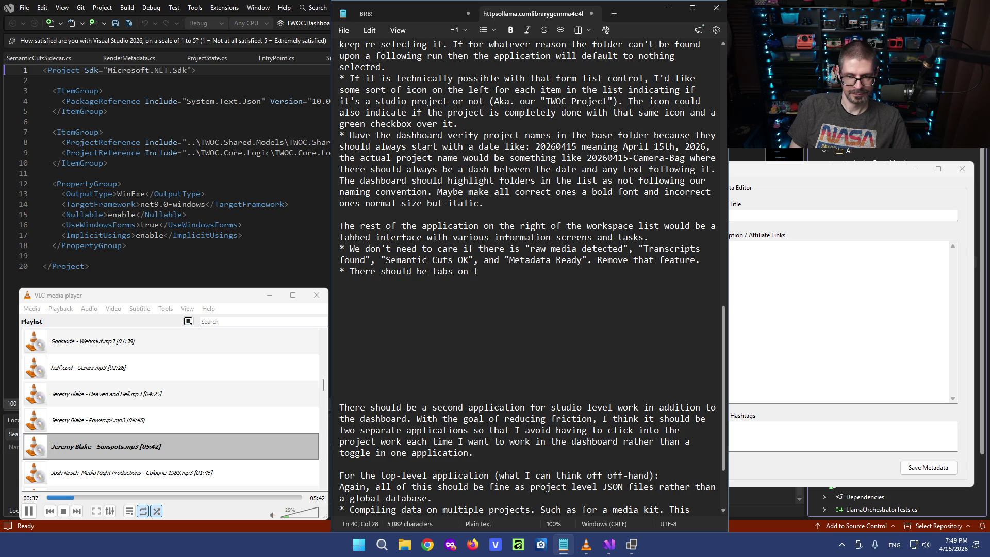
text(he right fi)
text(lling the remainder of th)
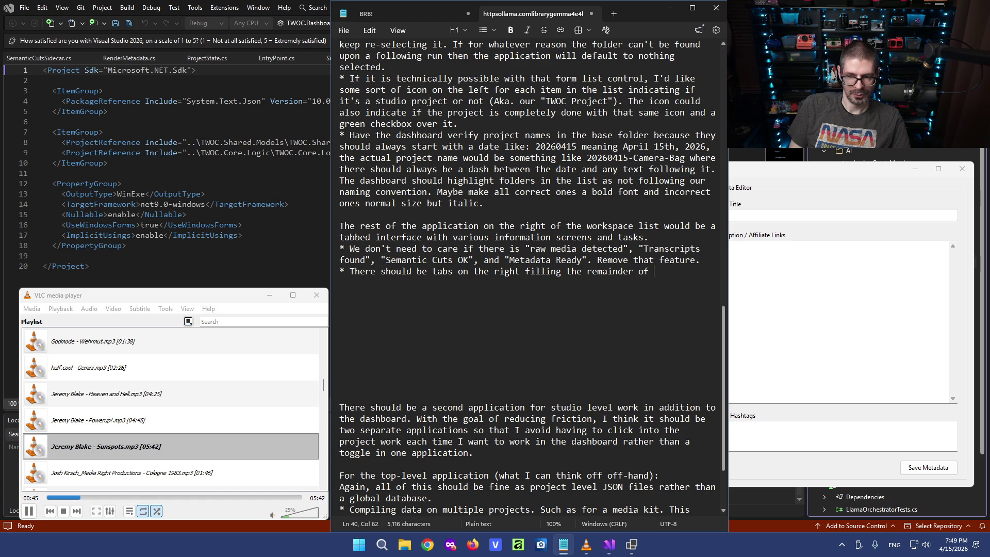
text(e )
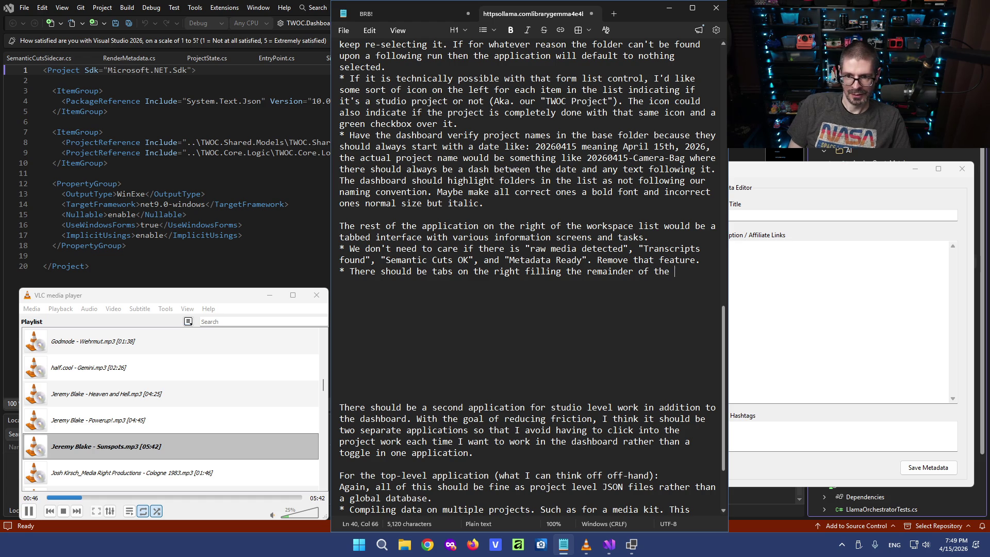
text(interface)
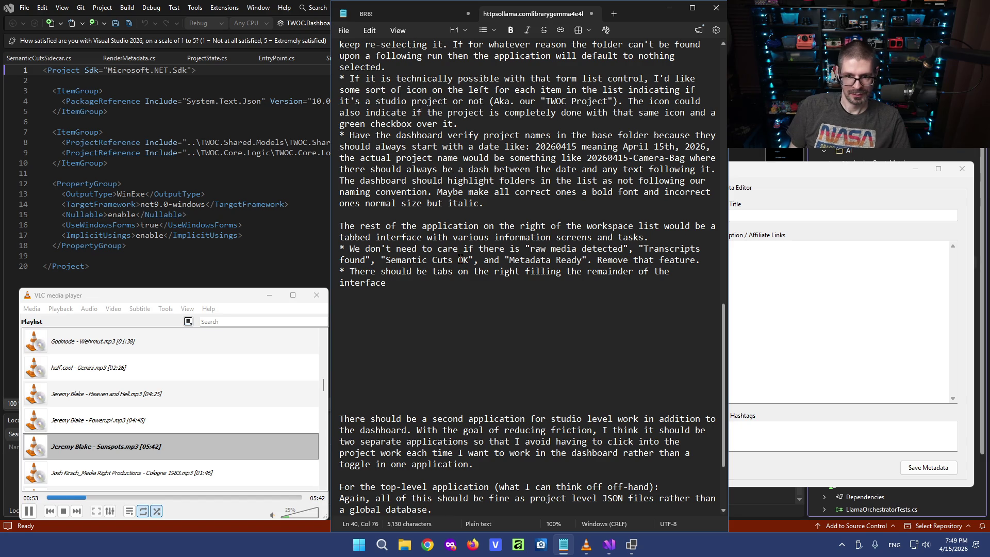
double_click(507, 272)
key(BackSpace)
key(Delete)
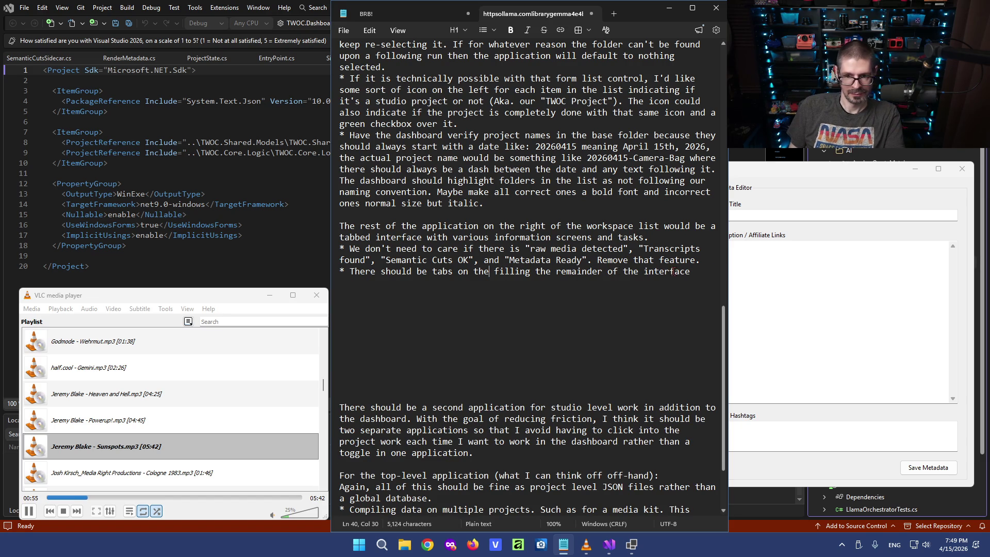
key(End)
text(to the ri)
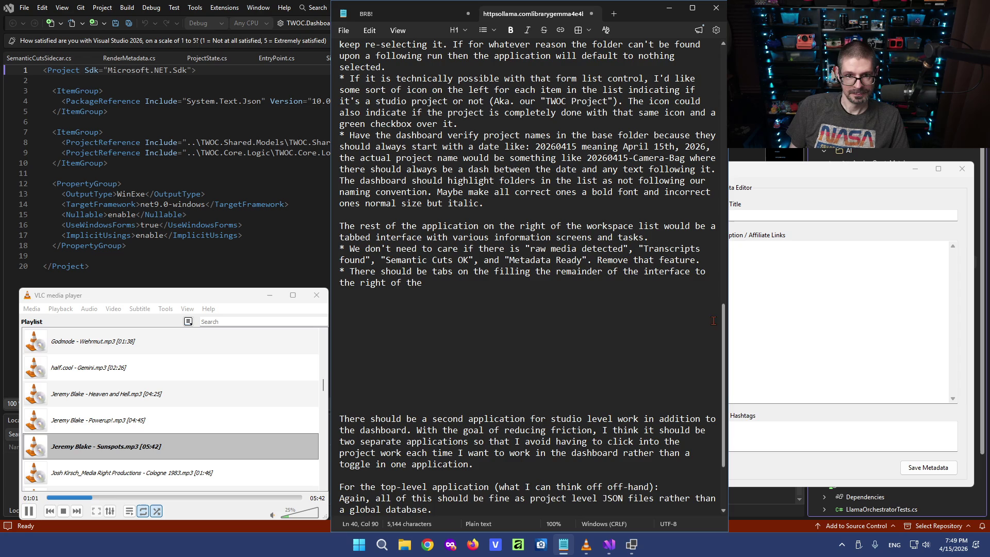
scroll(592, 232, up, 2)
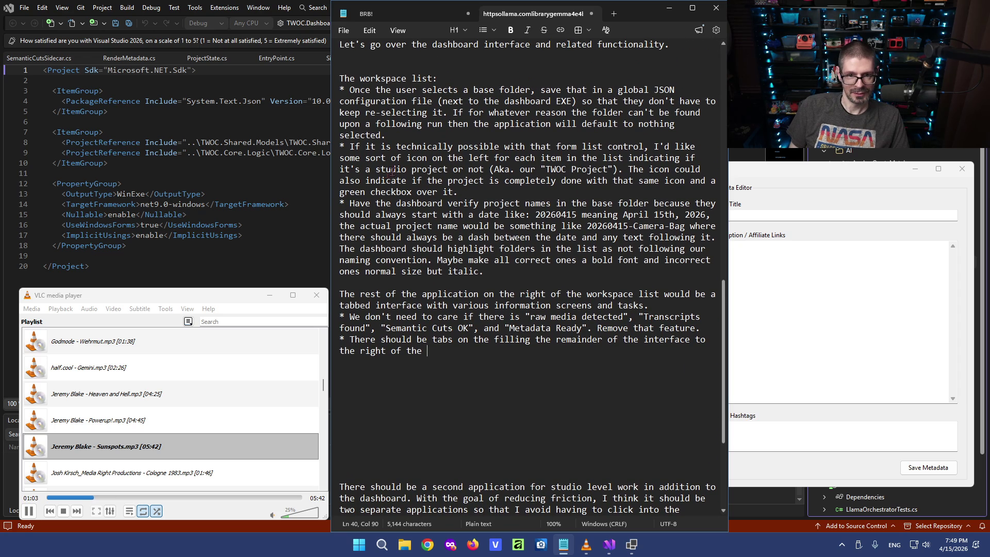
text(workspace list. )
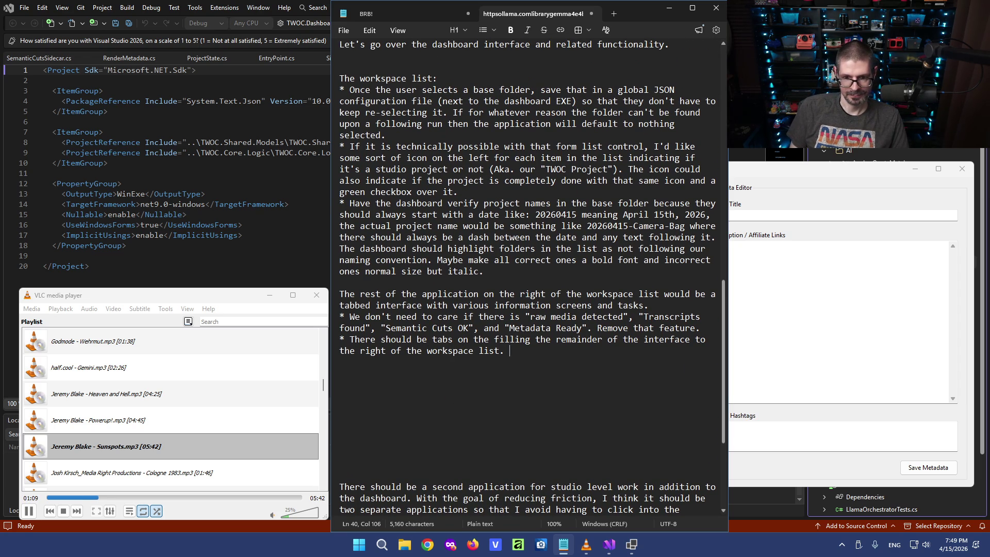
text(Each tab will relate to)
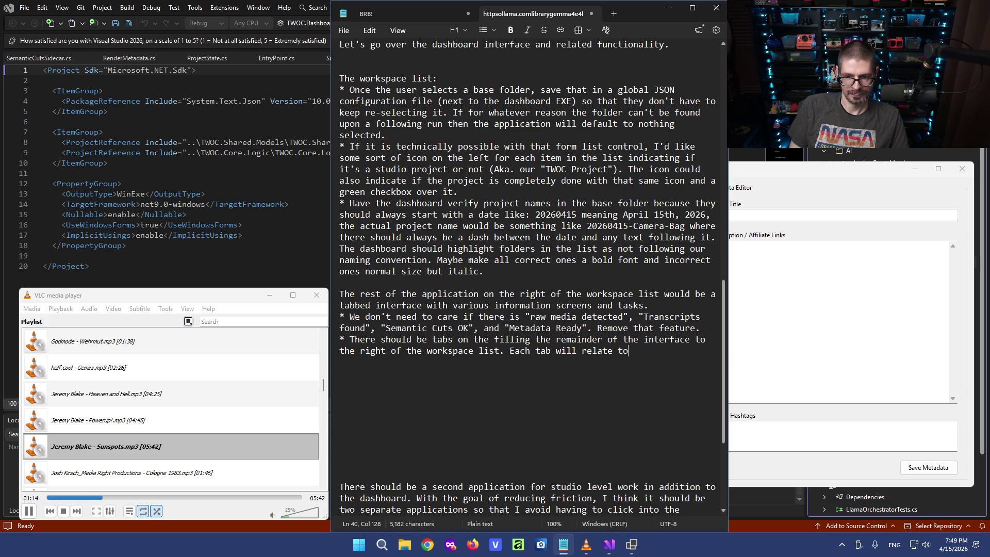
text( either status information or)
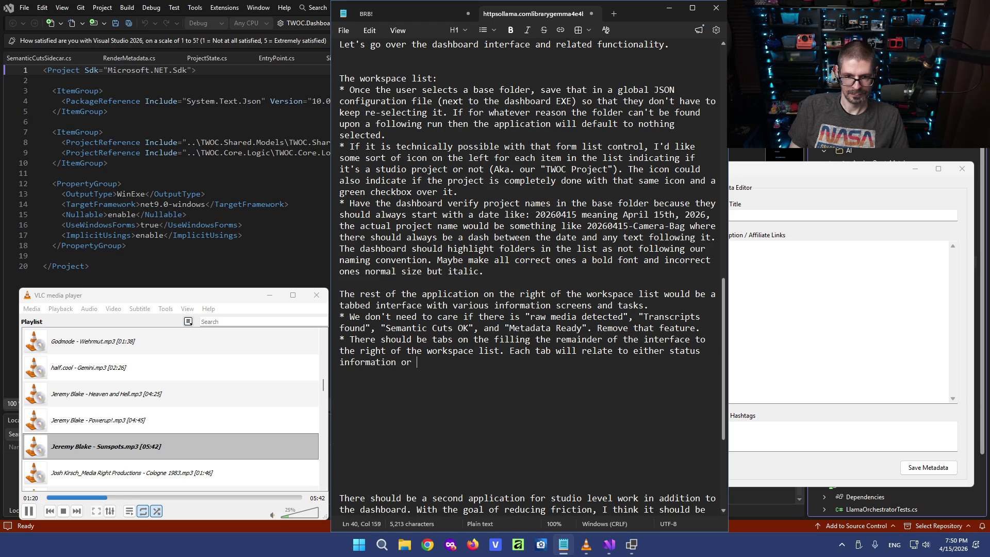
text( type)
text(work we can perform on the project.)
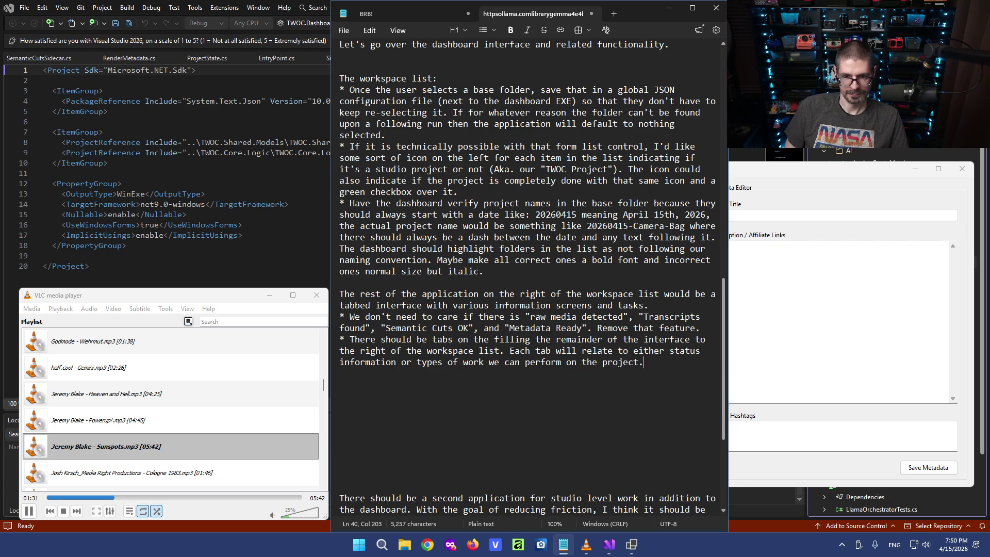
Finish the tabs bullet with the suggestions sentence and start a '** Transcription' sub-bullet, checking the dashboard briefly.
key(Return)
text(**)
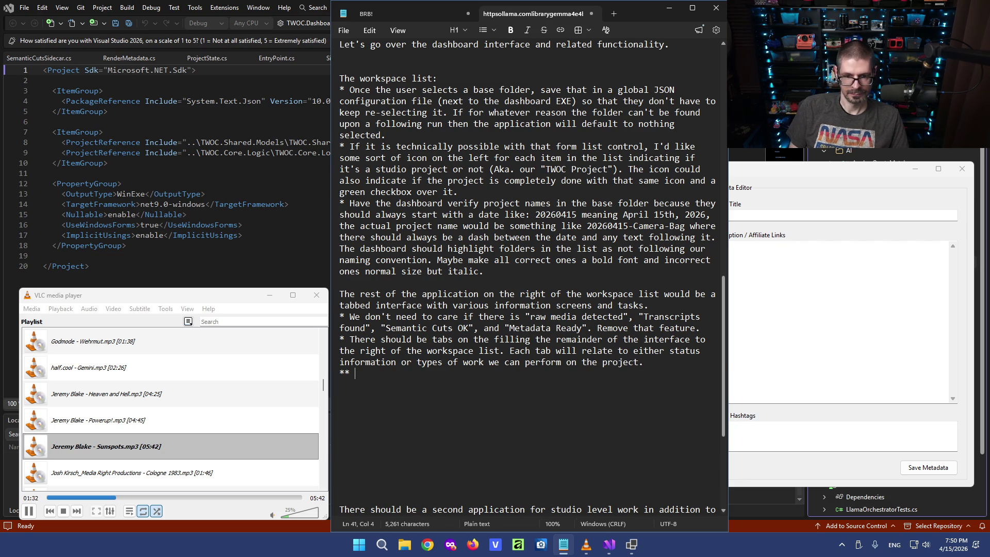
key(Up)
key(End)
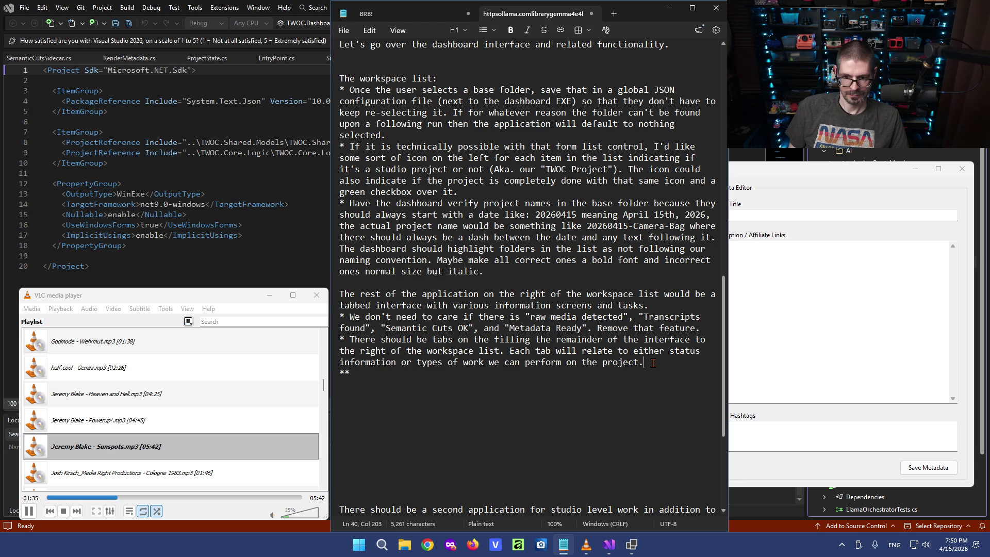
text( I don't have)
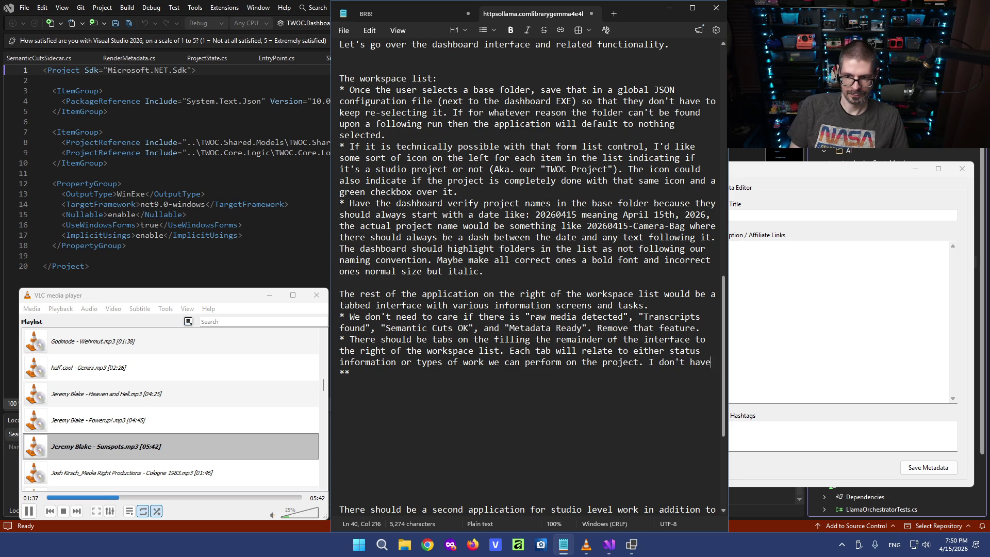
text( a complete idea of )
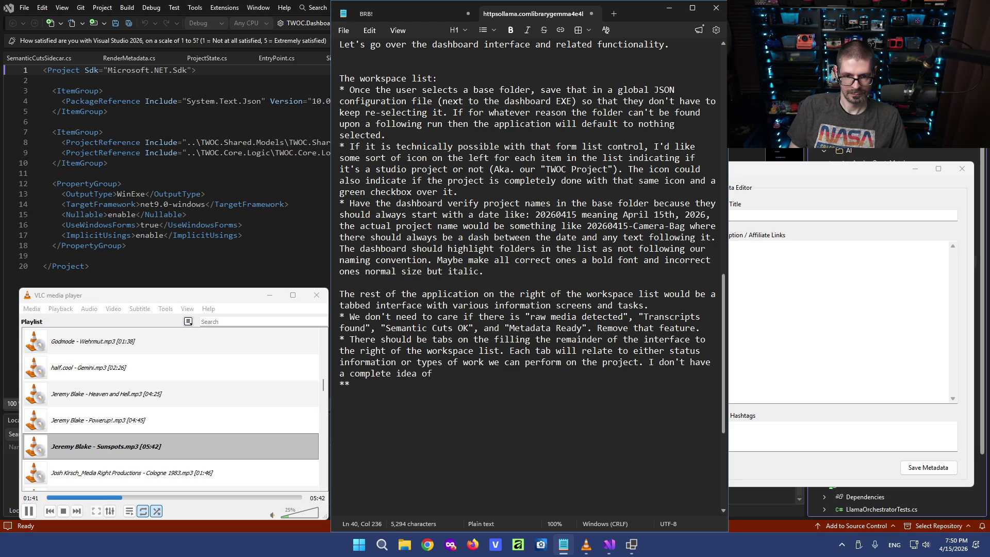
text(what would be helpful here so suggestions would be helpful!)
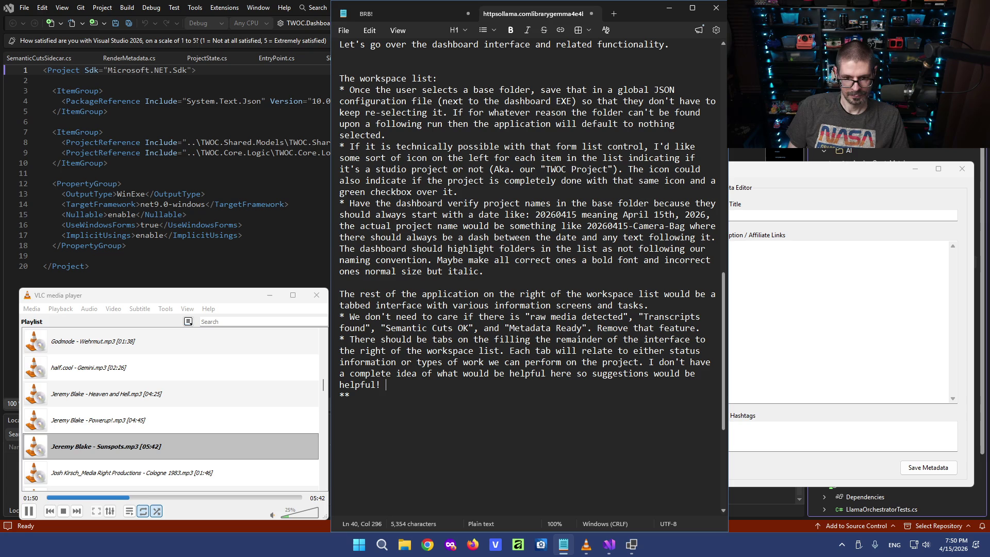
click(401, 397)
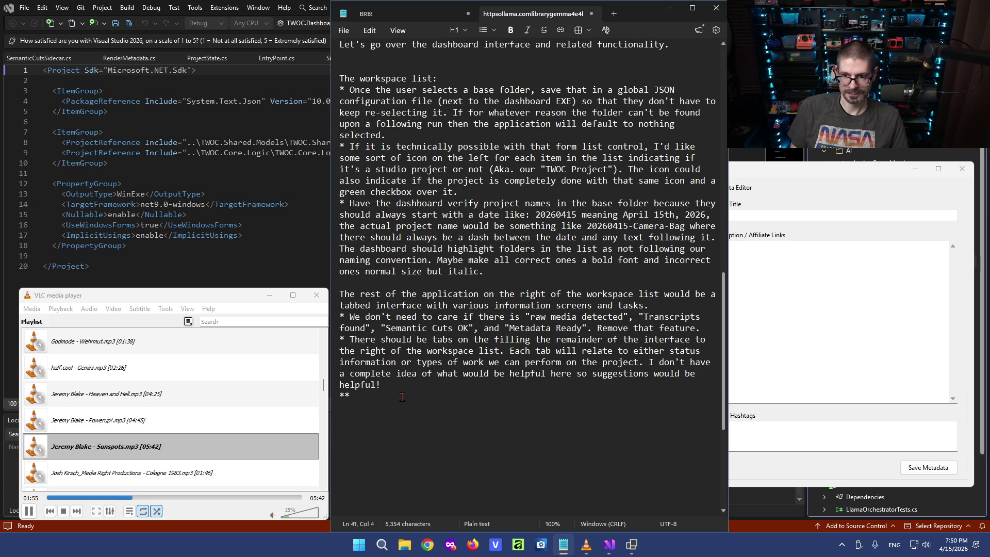
click(850, 196)
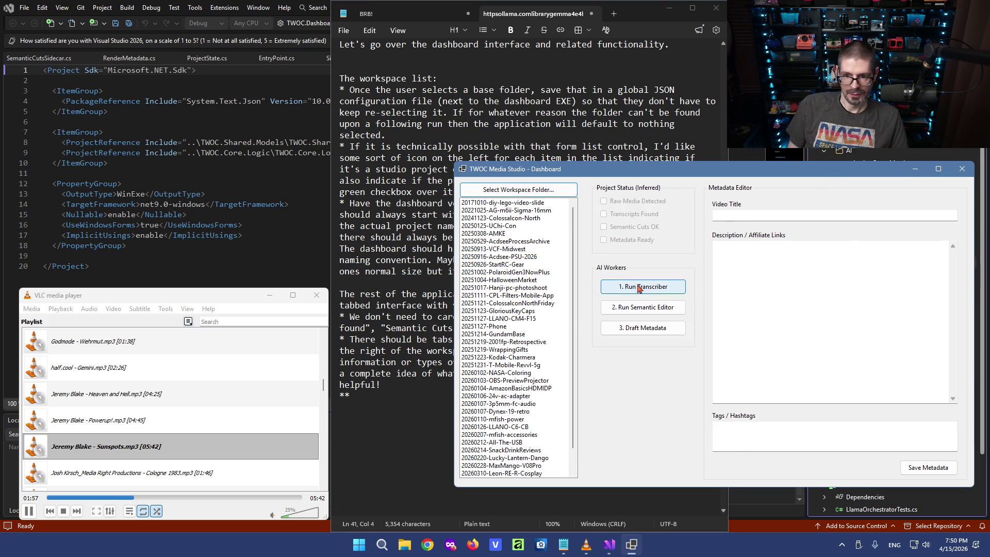
click(384, 395)
text(Transcription)
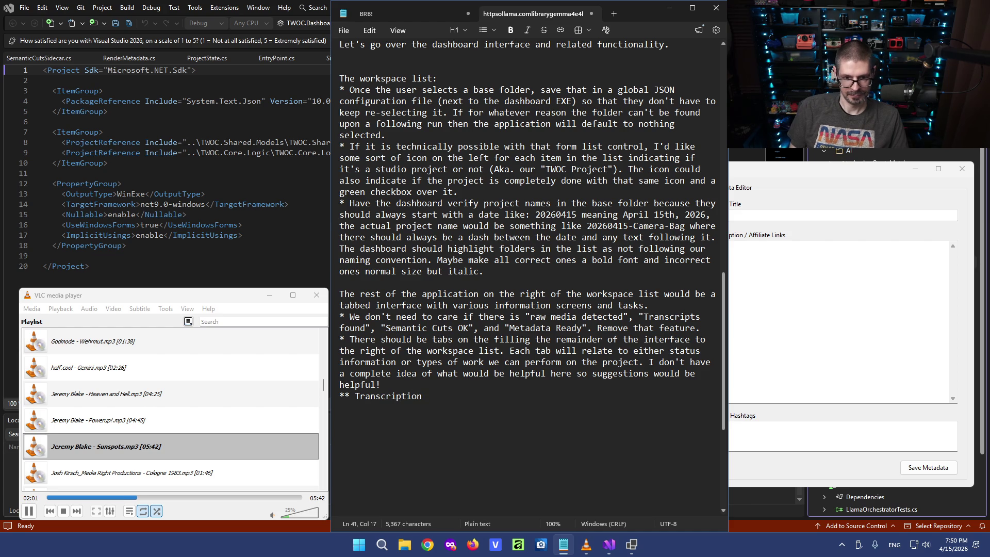
text( tab)
Write the '*** Allow the user to navigate folders inside the project…' bullet ending 'a list of folders'.
key(Return)
text(***)
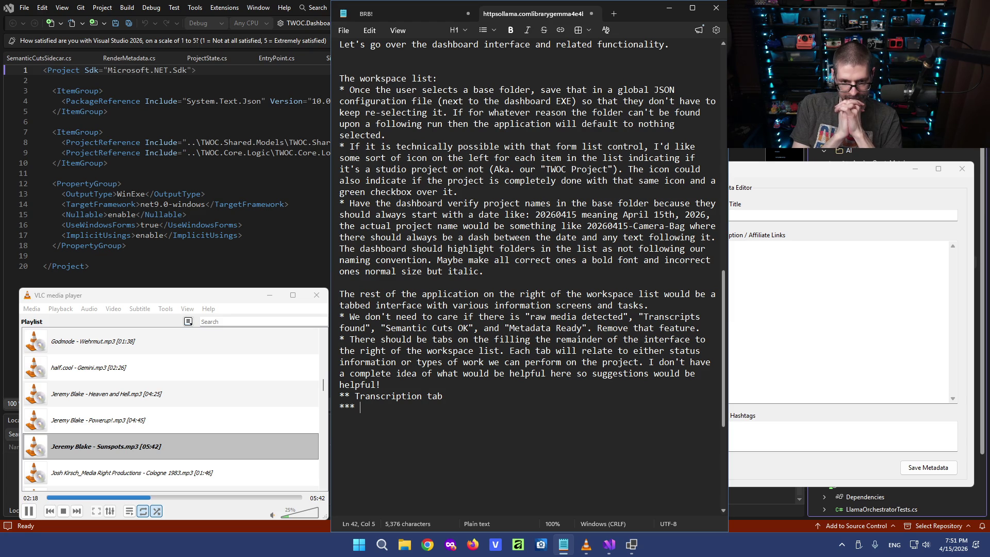
text(Allow t)
text(user to navigate folders inside the peroject.)
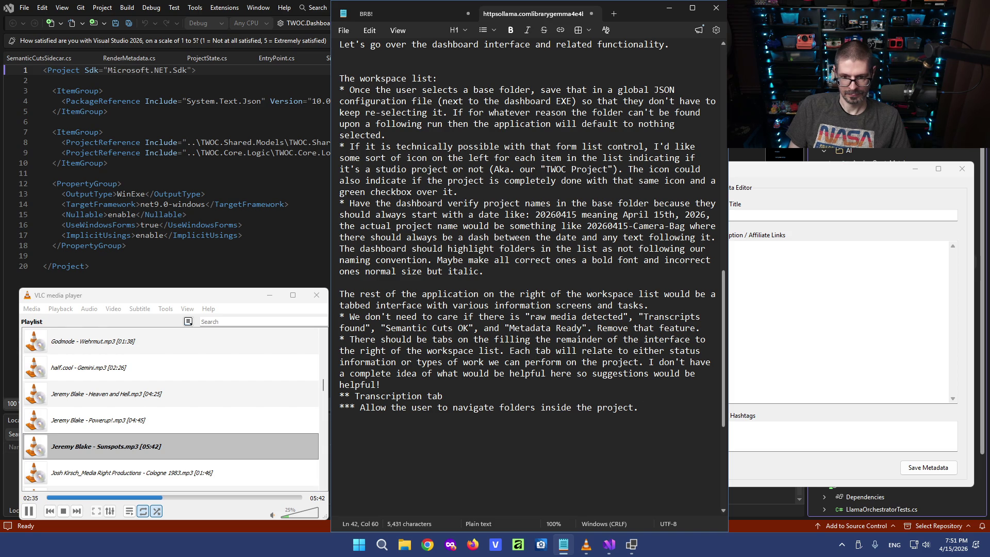
text( Clicking on a folder will give the user a list of )
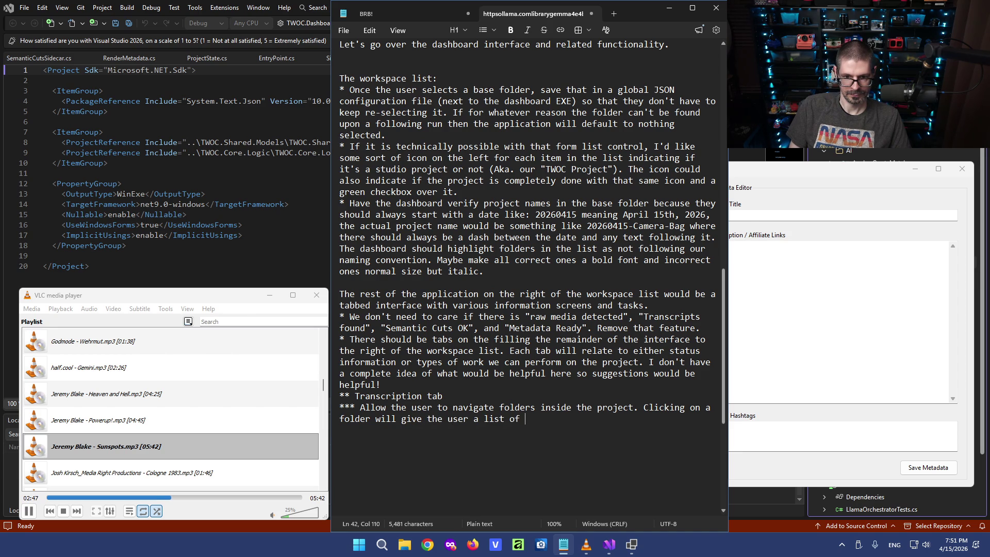
text(folders)
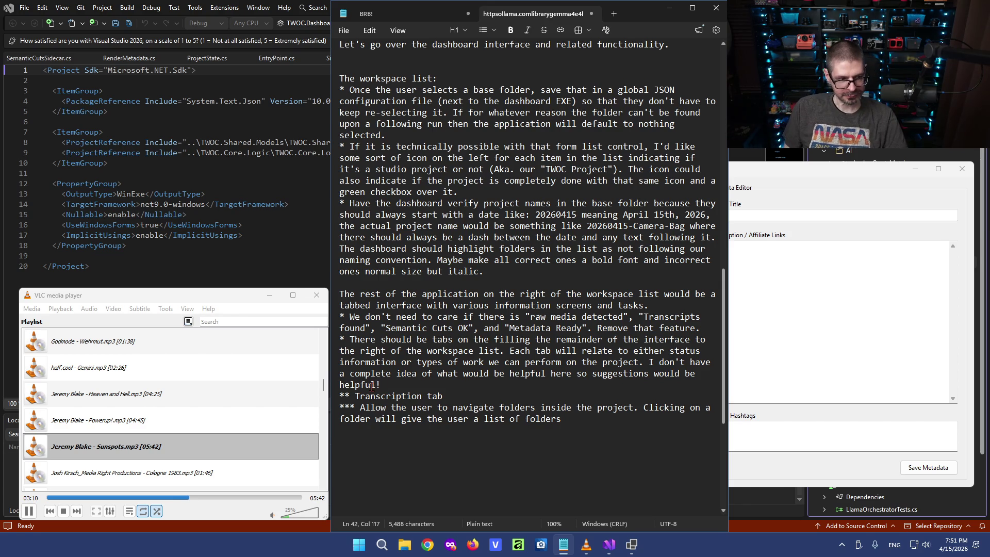
click(420, 419)
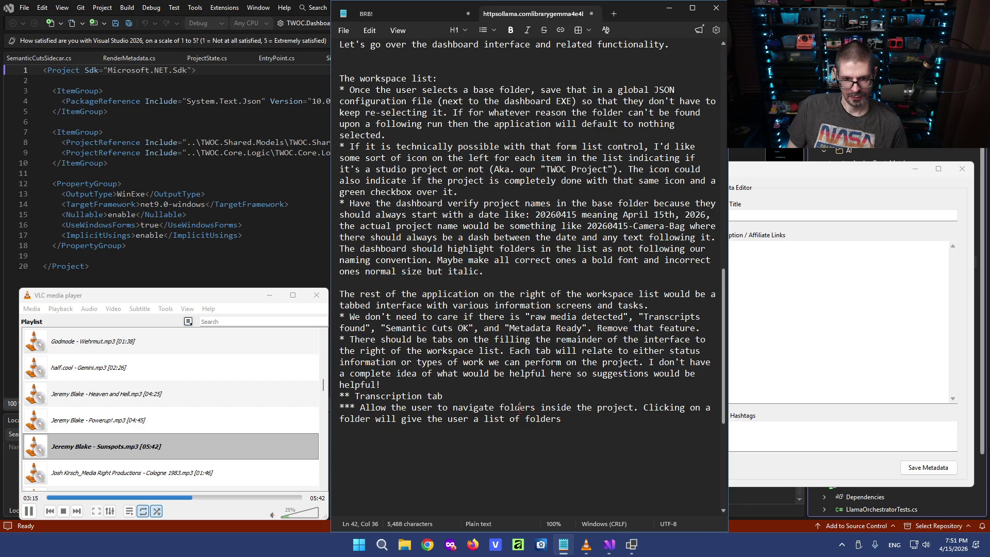
Tidy spacing after the bullet asterisks and select the folder-navigation sentence for review.
drag(360, 407, 356, 407)
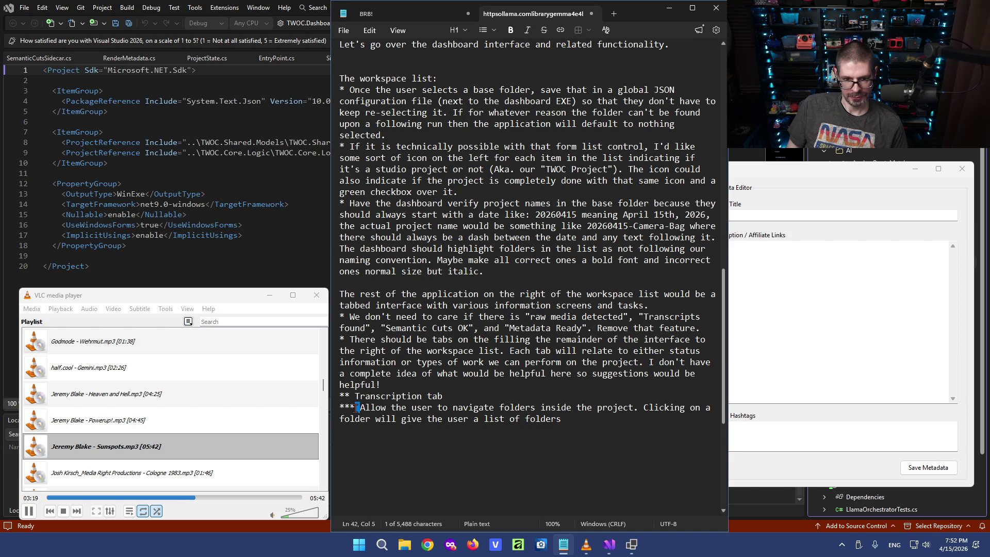
key(Right)
key(Right)
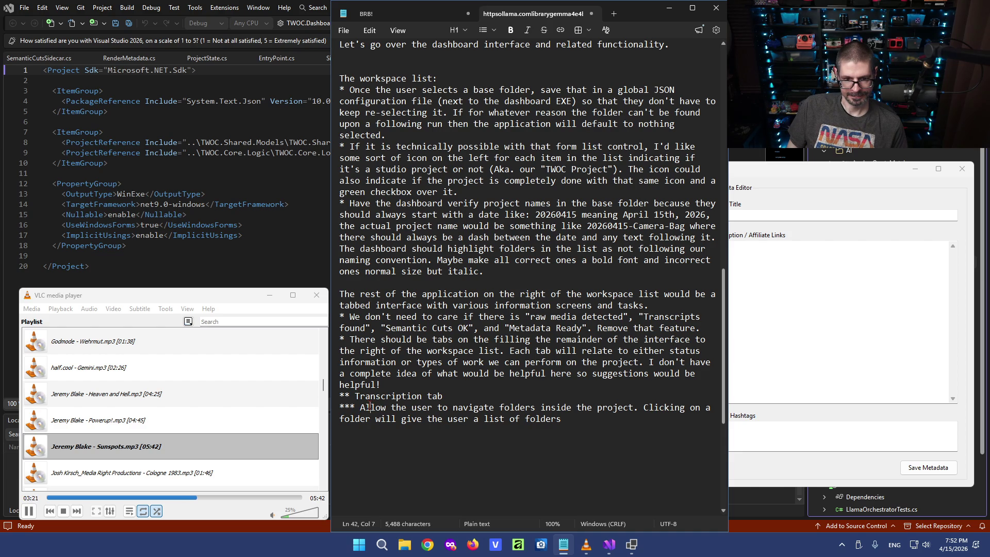
drag(408, 408, 587, 410)
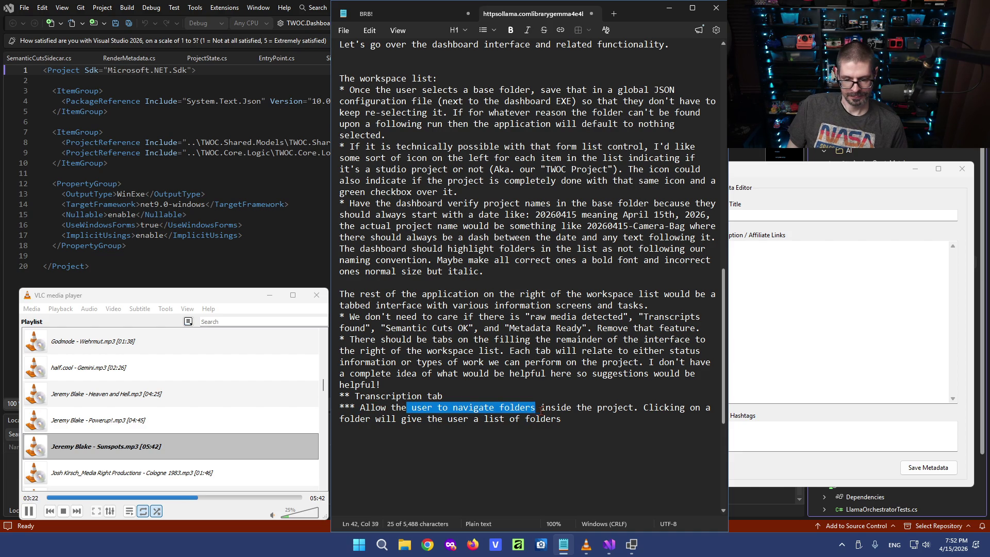
key(ctrl+End)
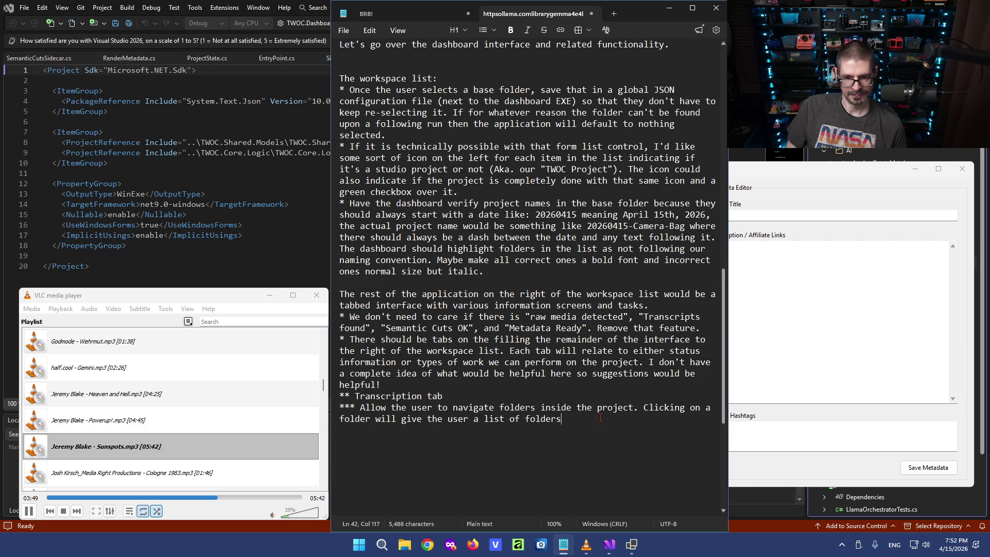
key(ctrl+shift+Left)
key(ctrl+shift+Left)
key(ctrl+shift+Left)
key(ctrl+shift+Left)
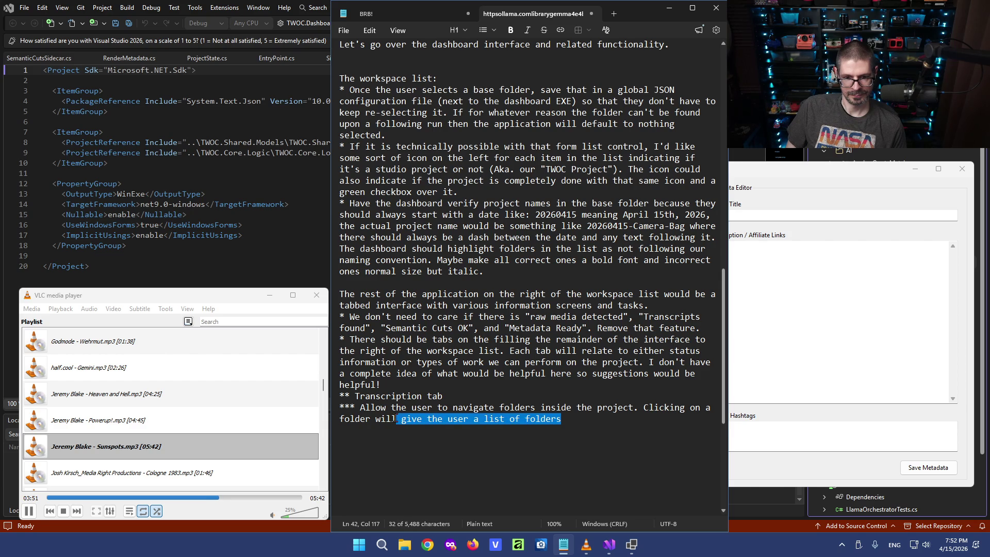
key(ctrl+shift+Left)
key(ctrl+shift+Left)
key(ctrl+shift+Left)
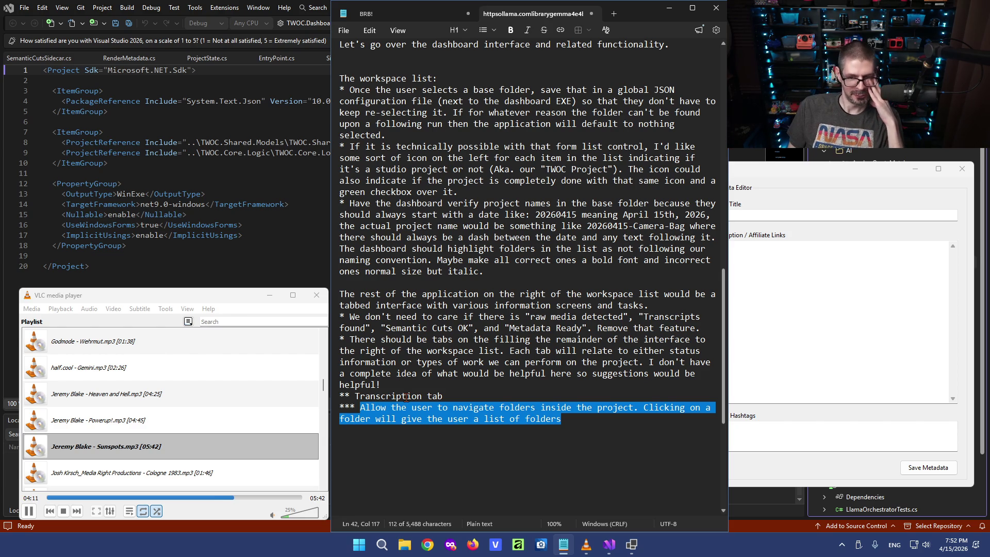
Insert ' similar to' after 'inside the project' in the folder-navigation bullet, leaving the comparison unwritten.
click(459, 397)
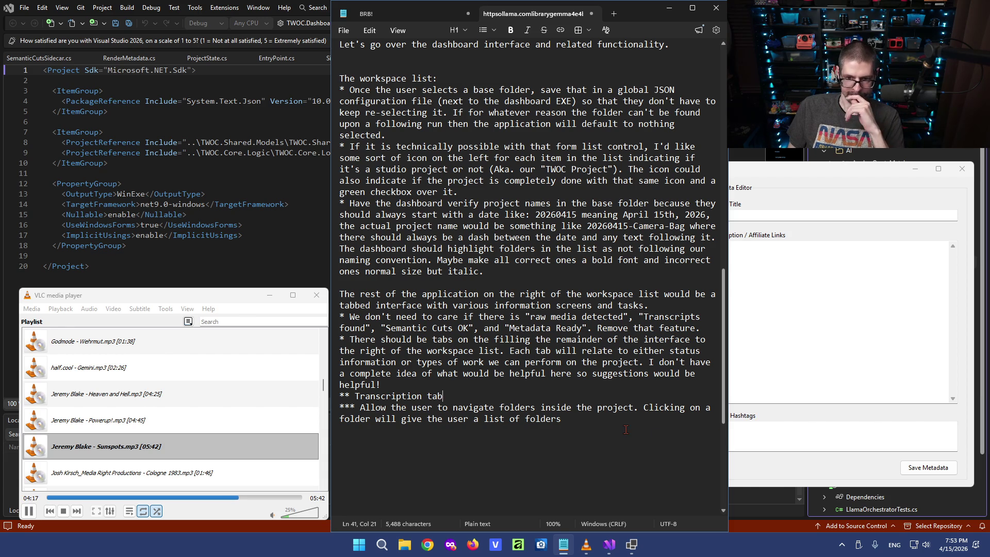
drag(567, 418, 431, 406)
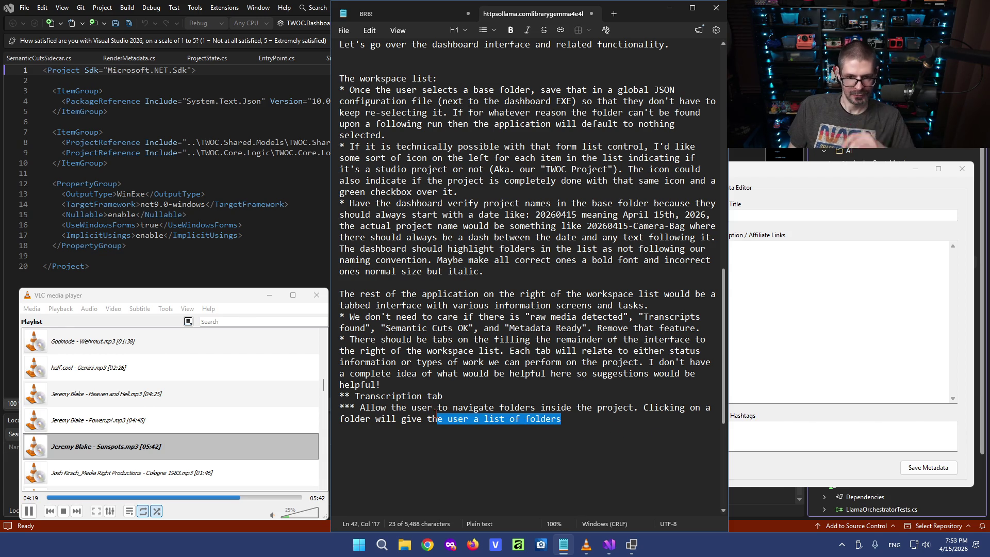
click(422, 405)
drag(360, 407, 448, 408)
click(456, 407)
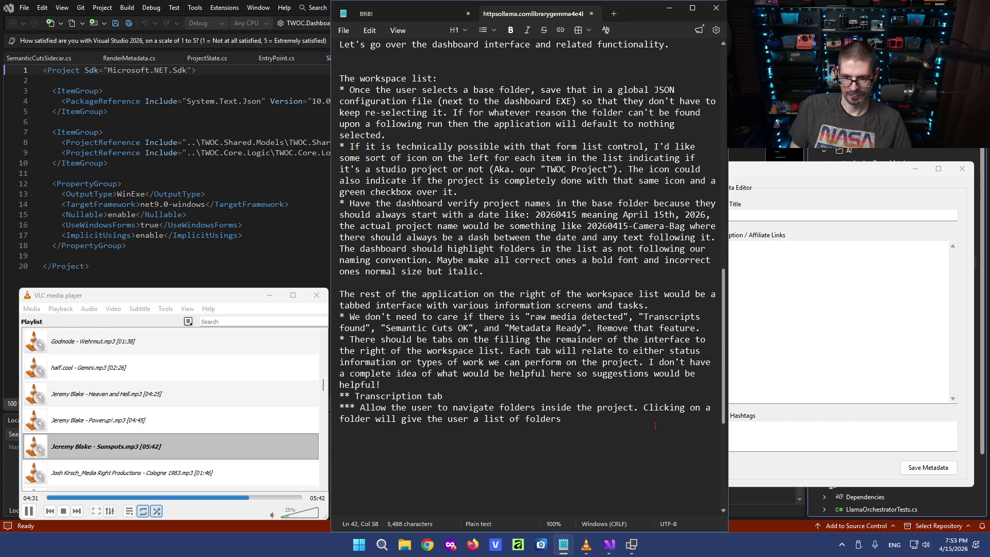
text(similar to)
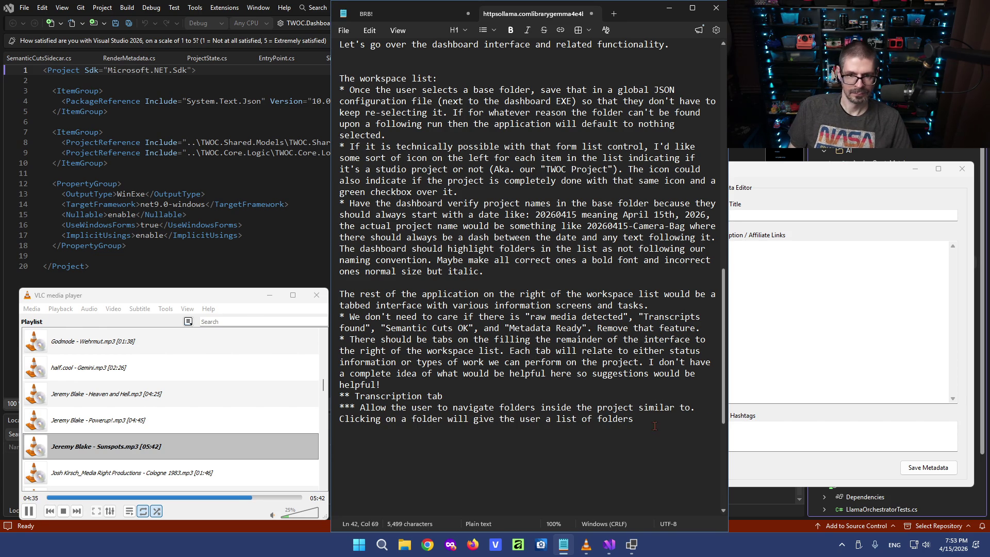
click(527, 280)
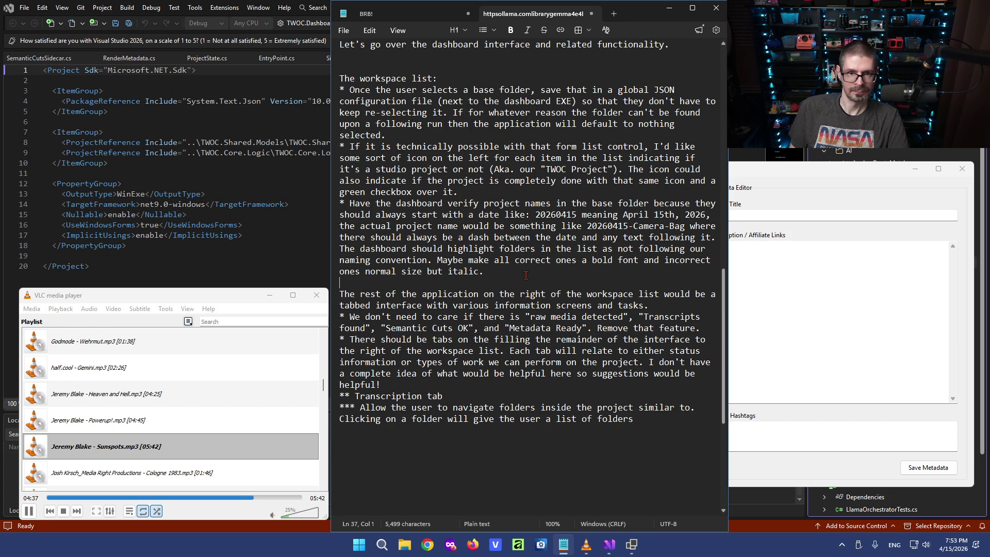
scroll(369, 161, up, 3)
Add a note under 'Let's go over the dashboard' about spotting reusable components, fixing typos.
click(370, 161)
key(Return)
text(Keep in mind that some com)
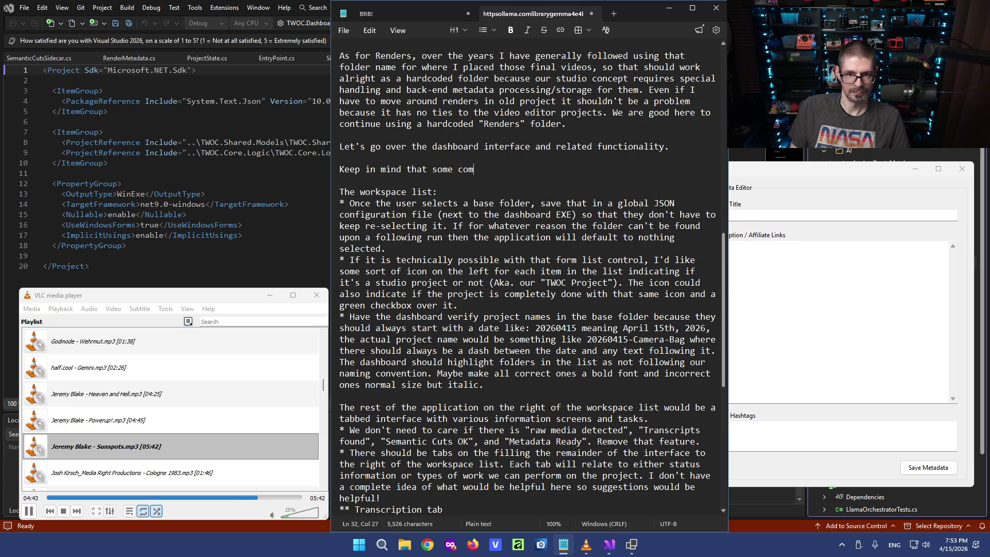
key(BackSpace)
key(BackSpace)
text(mponents here)
text( woul)
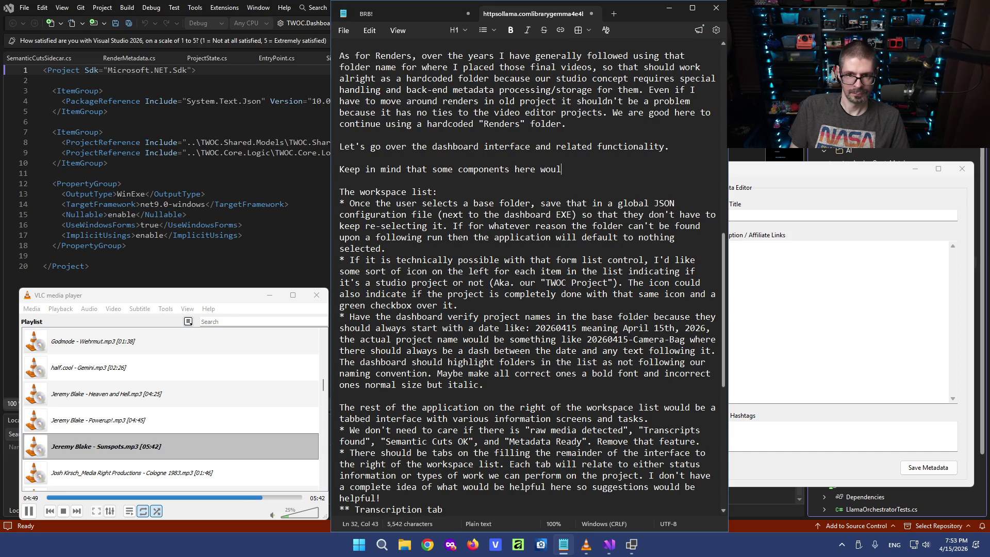
text(d be best suited as reusable.)
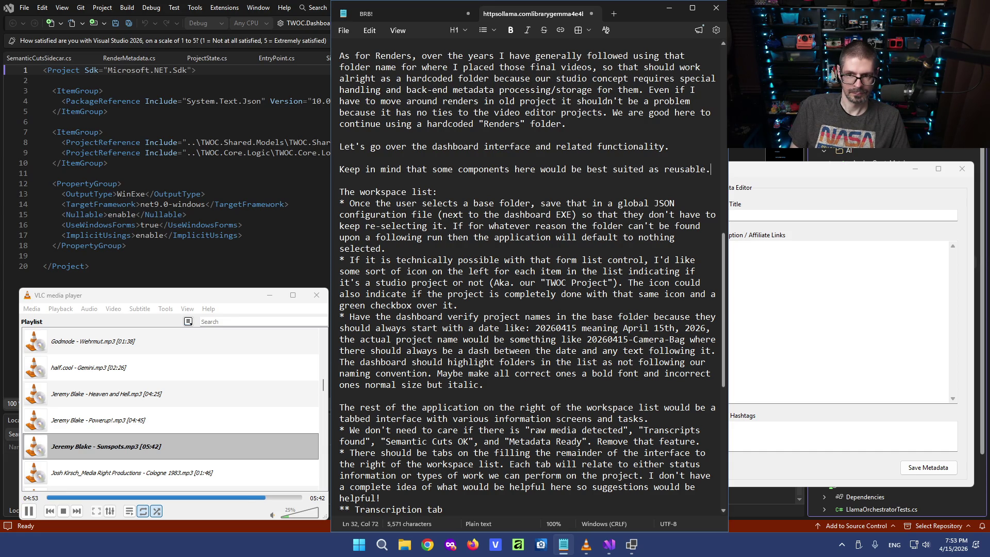
text( Like folder lists)
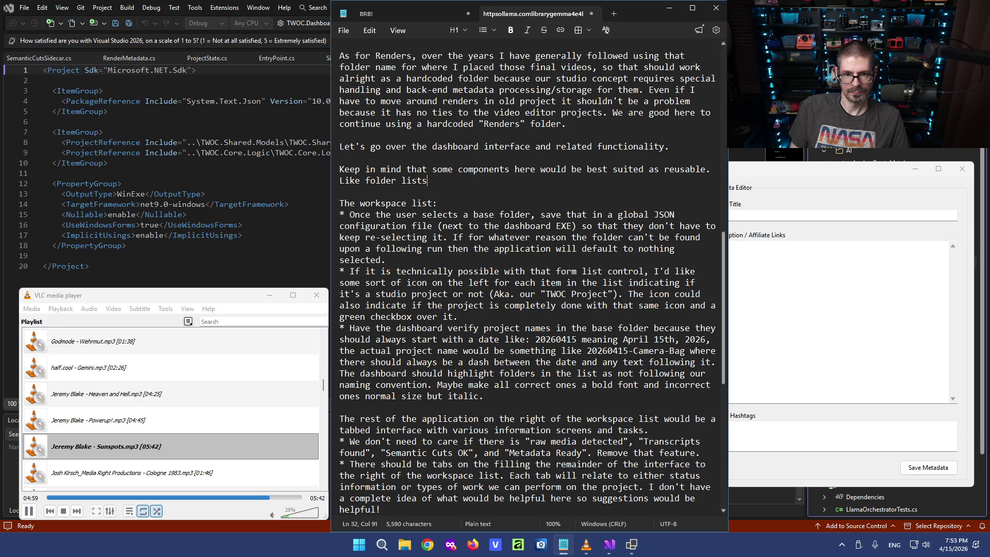
text( with enh)
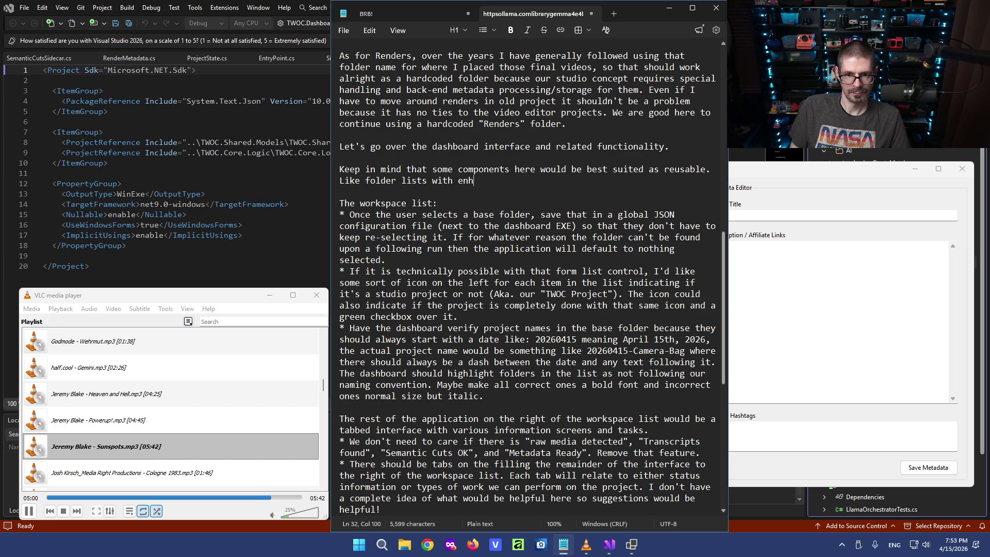
key(BackSpace)
key(BackSpace)
key(BackSpace)
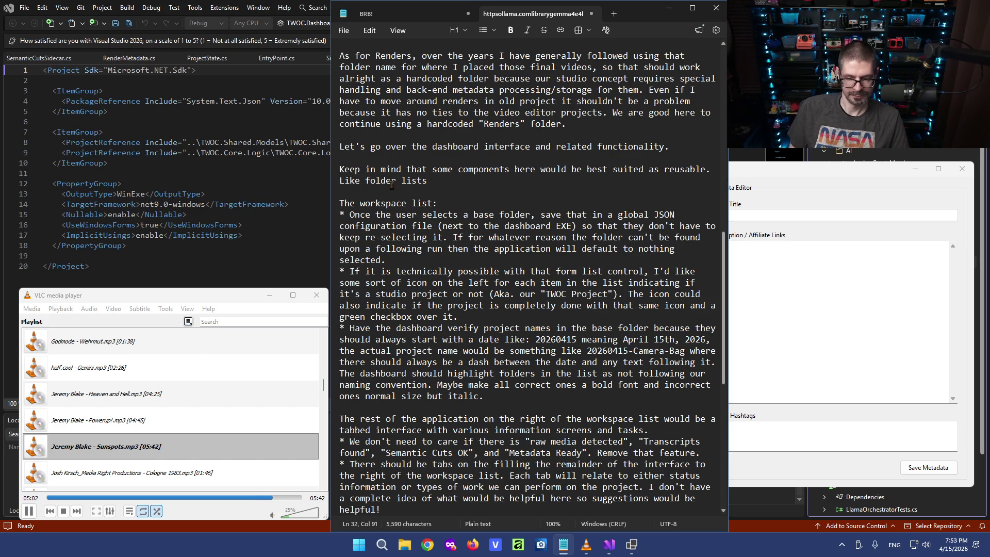
scroll(421, 207, down, 1)
scroll(422, 207, up, 1)
Delete the 'Like folder lists' fragment and rewrite the reusable-components sentence with correct spacing.
drag(449, 216, 340, 214)
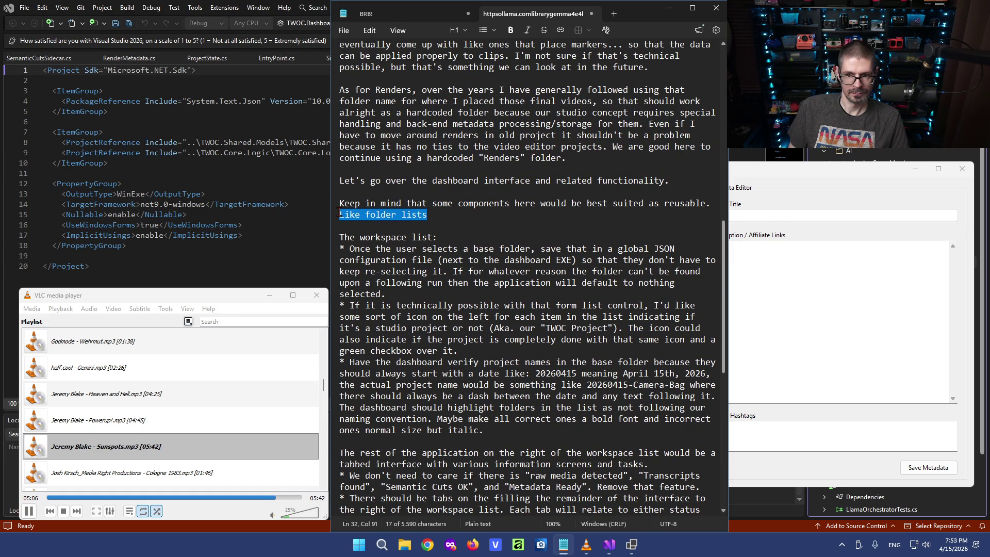
key(BackSpace)
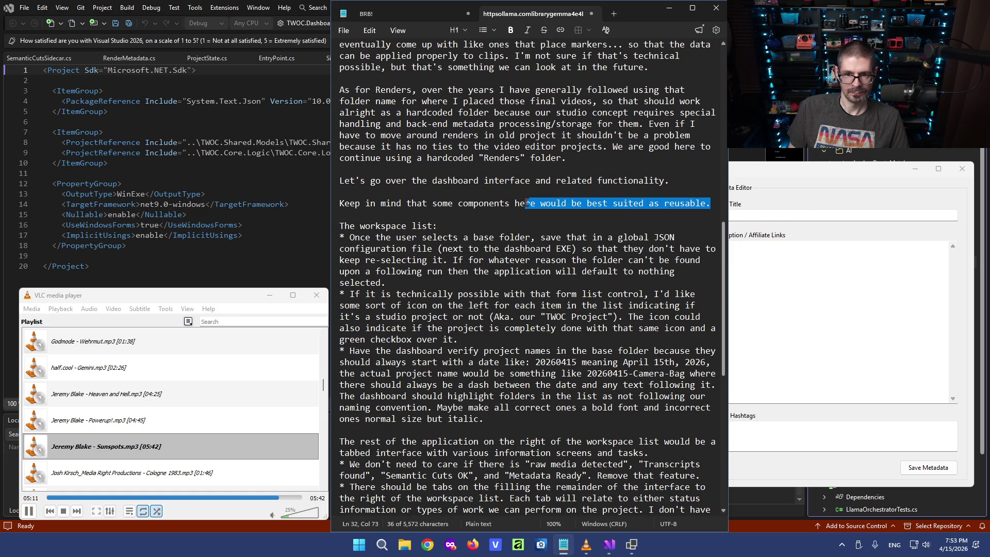
mouse_move(720, 204)
mouse_down()
mouse_move(434, 204)
mouse_move(462, 203)
mouse_up()
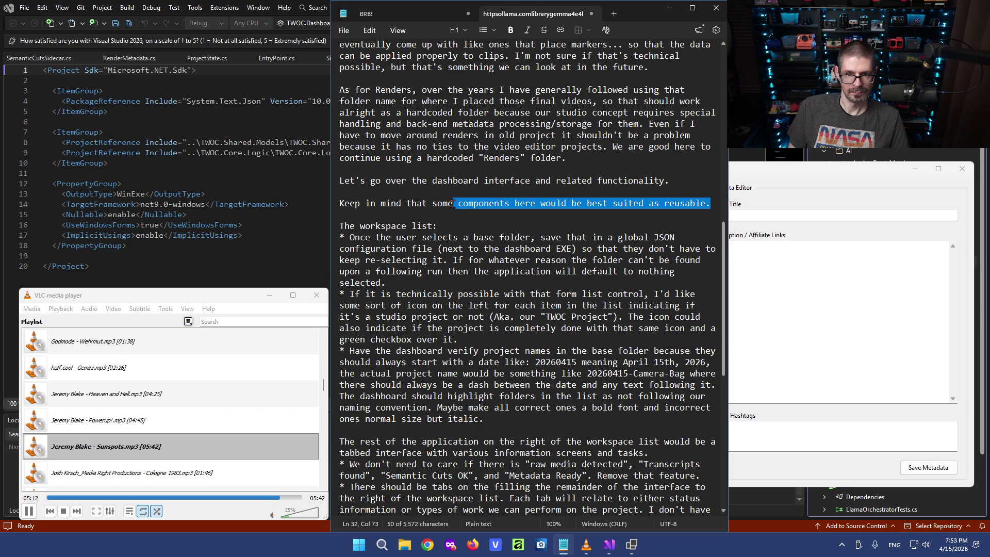
text(as)
key(BackSpace)
text(pects of the interface might work well as reus)
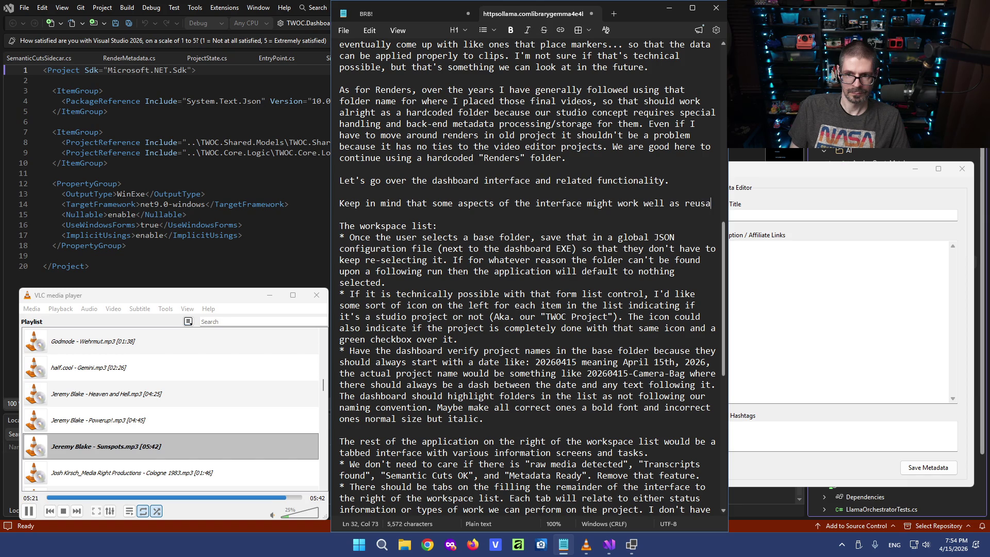
text(able components, so be on the look out for)
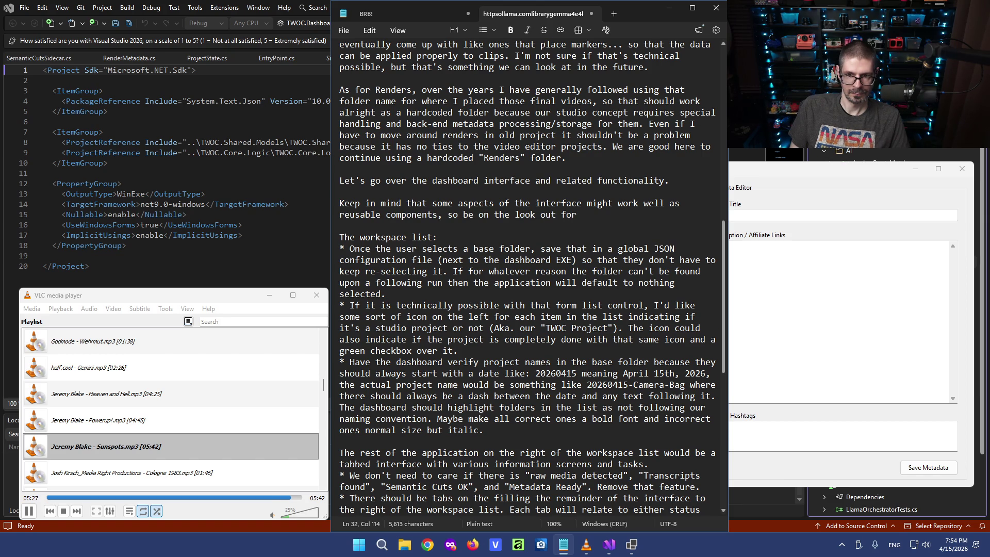
text( things we cou)
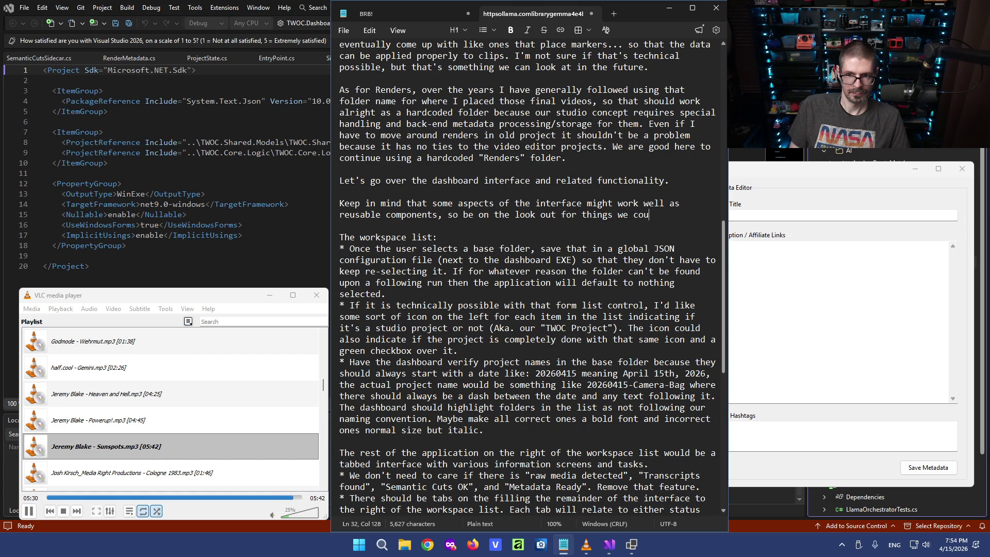
text(ld turn into th)
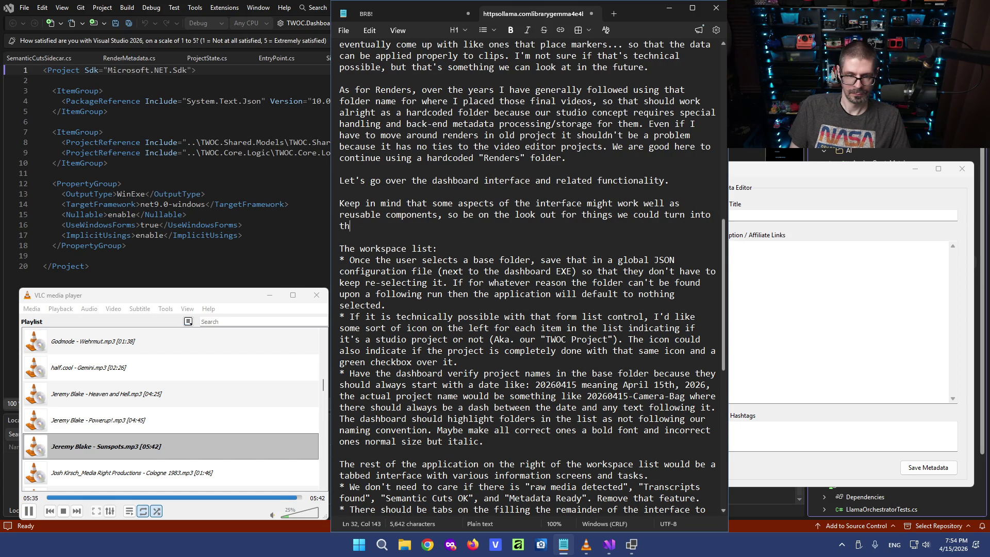
text( type of component.)
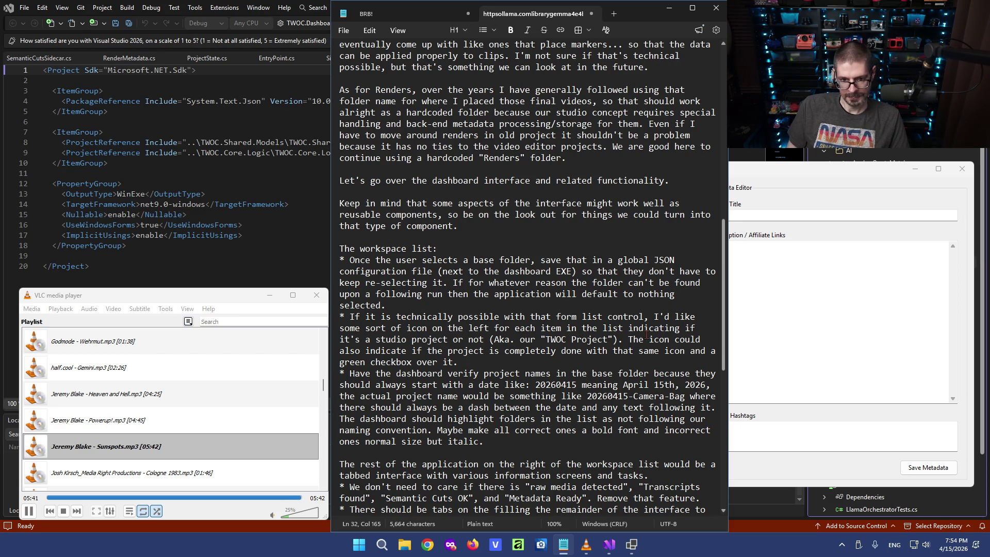
scroll(657, 328, down, 1)
scroll(542, 310, down, 3)
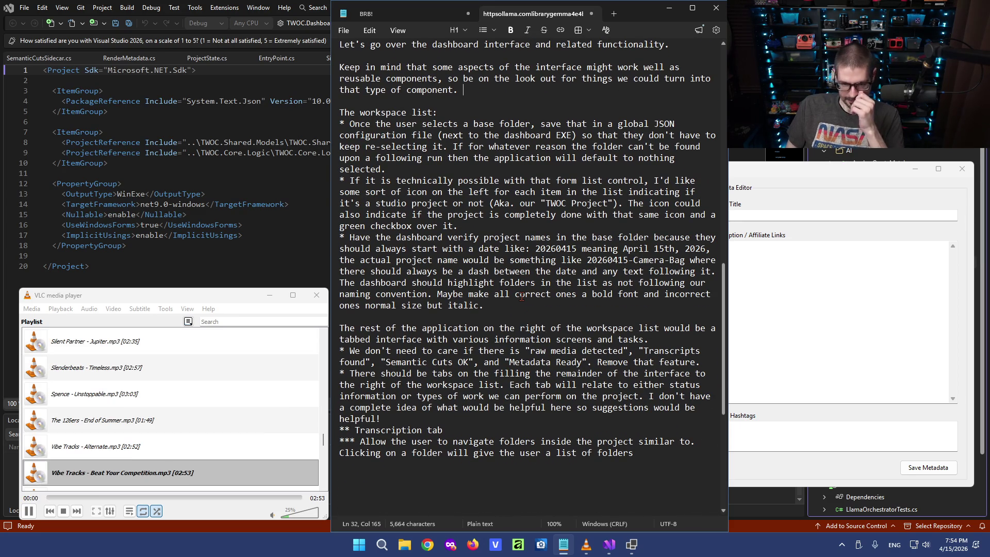
scroll(520, 298, down, 1)
scroll(511, 317, down, 2)
scroll(503, 333, down, 1)
Complete 'similar to' with 'how at the higher level we navigate projects with the workspace list' and replace 'folders' with media files.
click(498, 338)
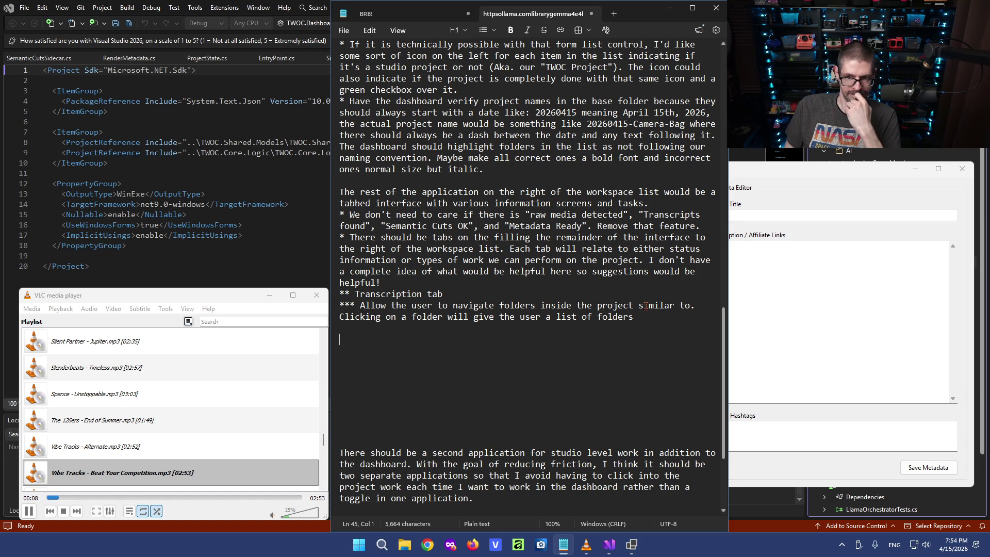
click(694, 305)
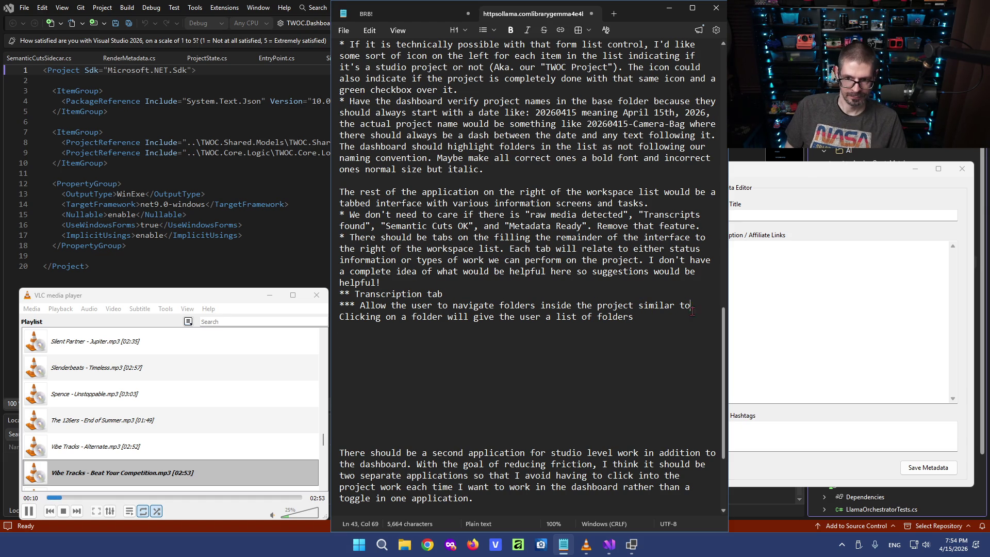
text(how at the higher)
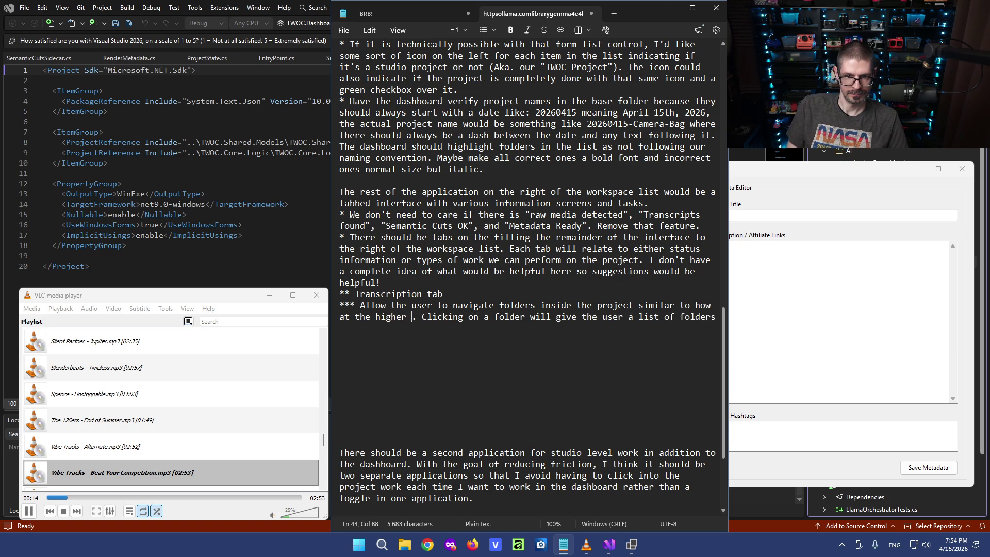
text( level we navigate projects)
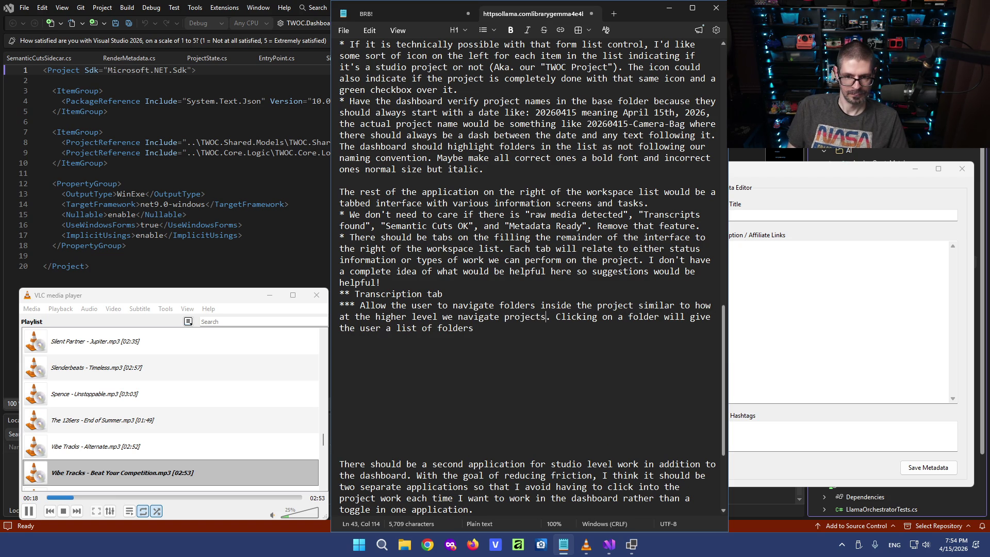
text( with the workspace list)
key(End)
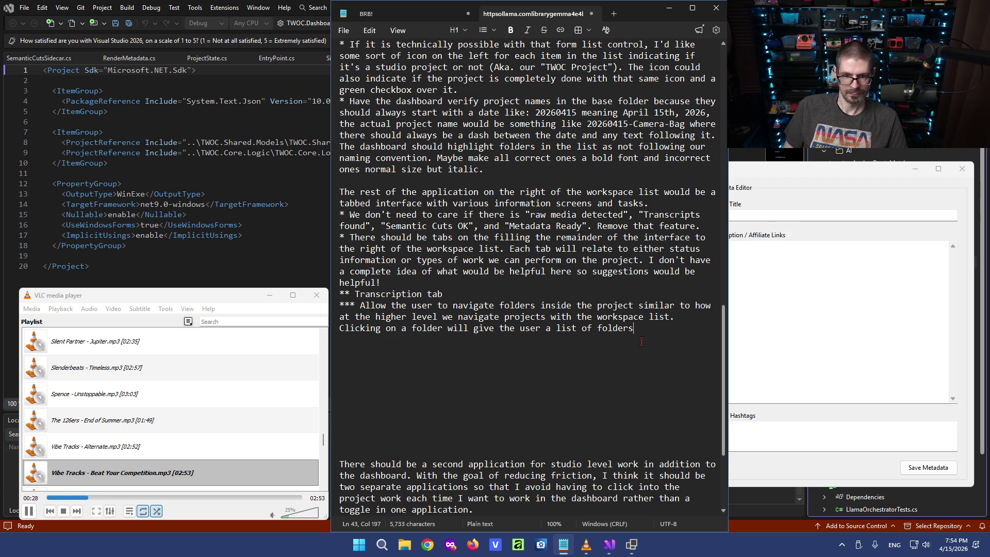
double_click(615, 329)
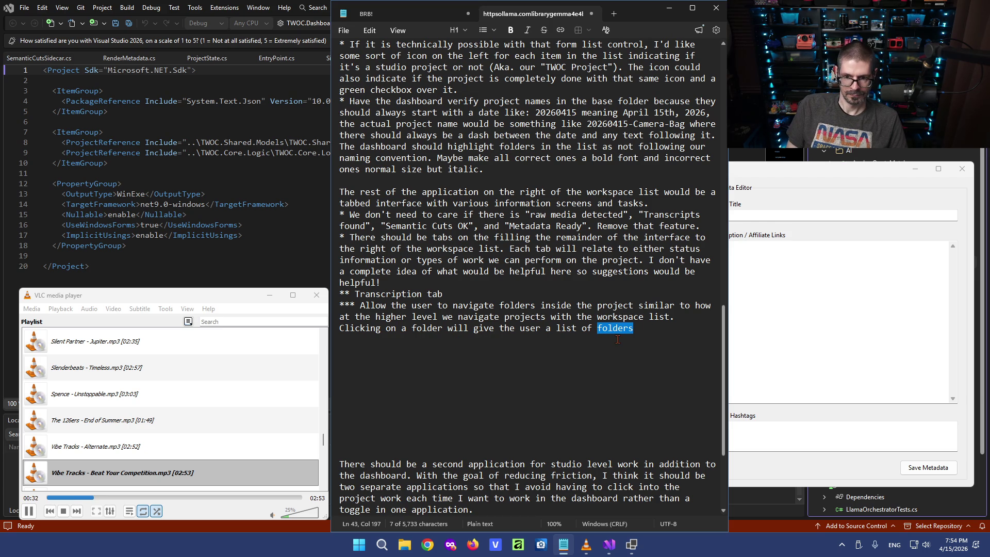
text(media file)
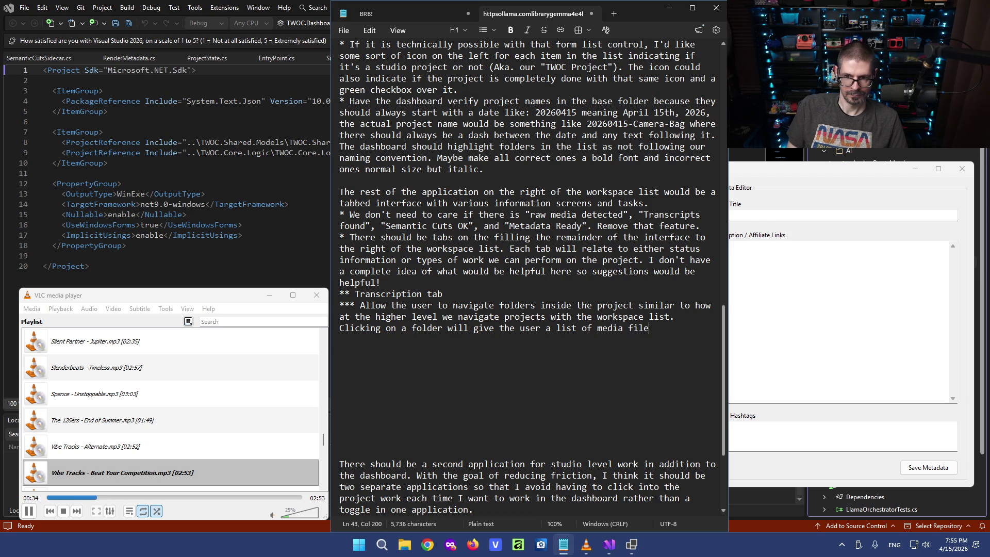
text(s inside )
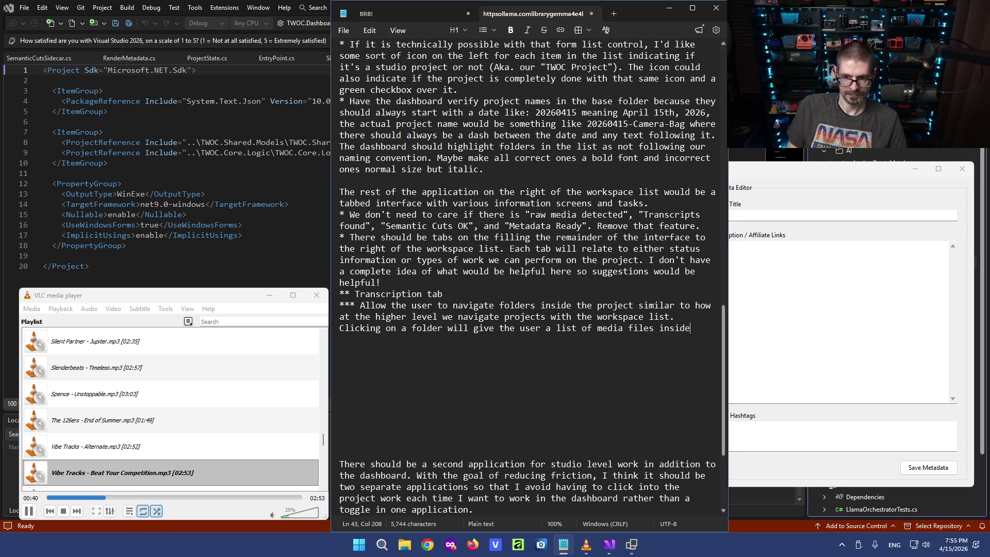
text(that we can ru)
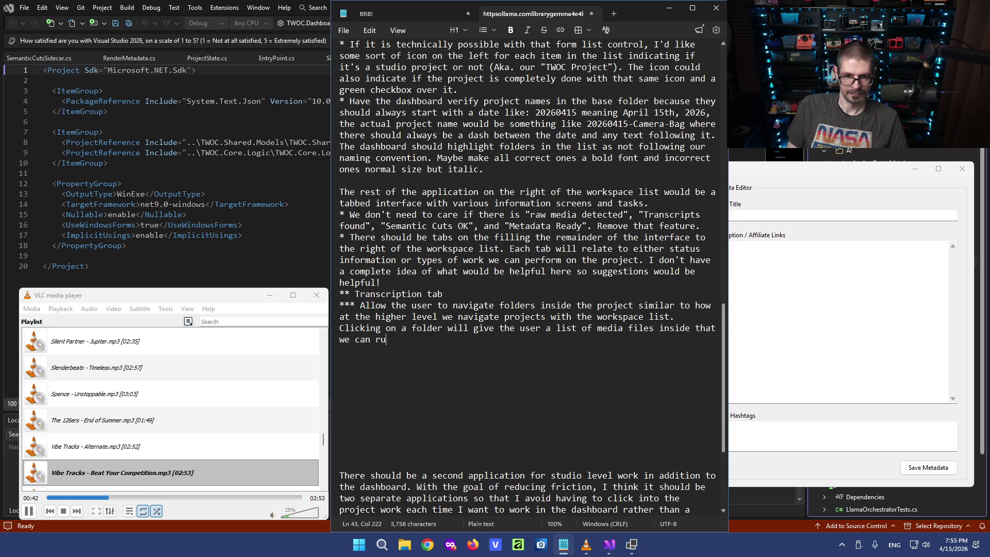
text(n transcription on.)
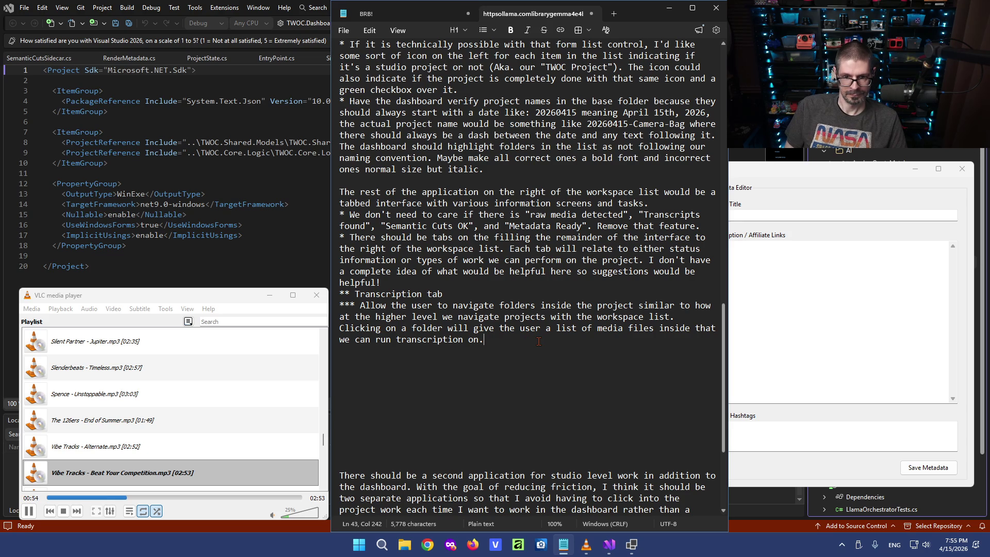
Add a sub-bullet about running transcription on one or multiple media files in the current sub-folder.
key(Return)
text(*** )
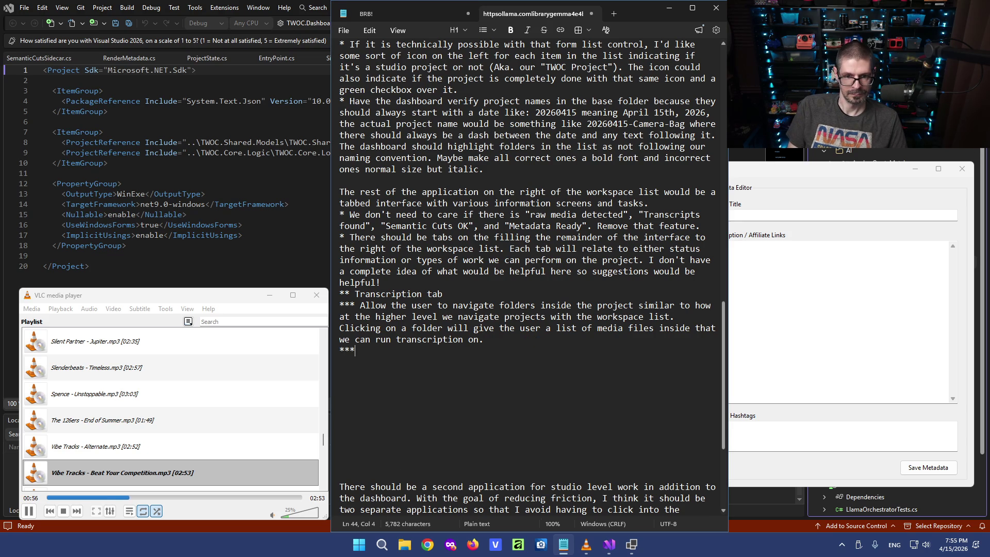
text(for )
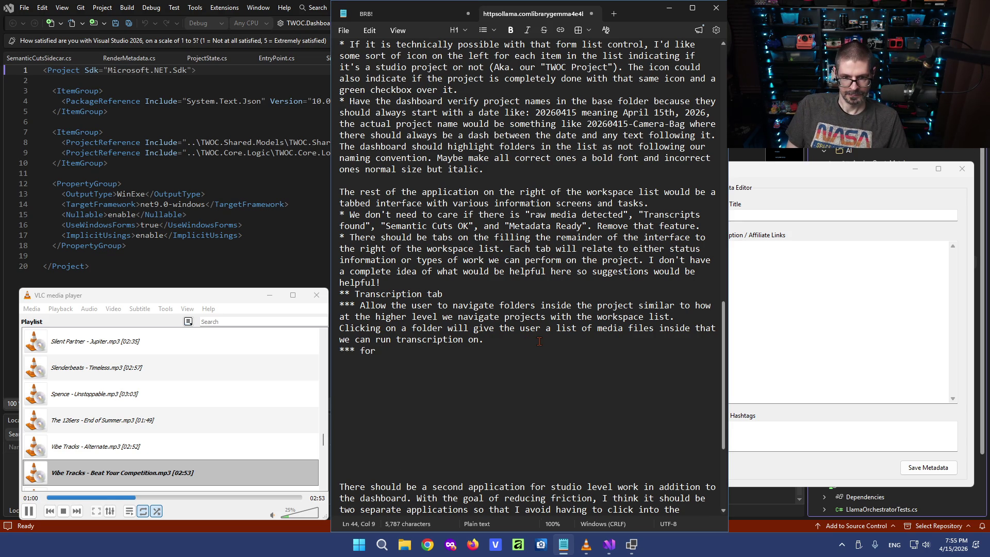
text(those fi)
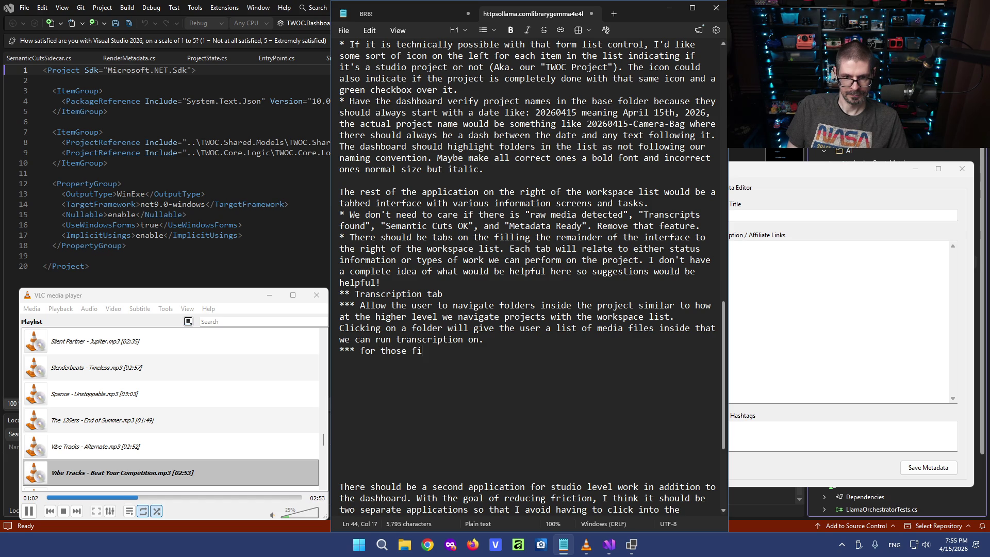
text(les in the current sub-)
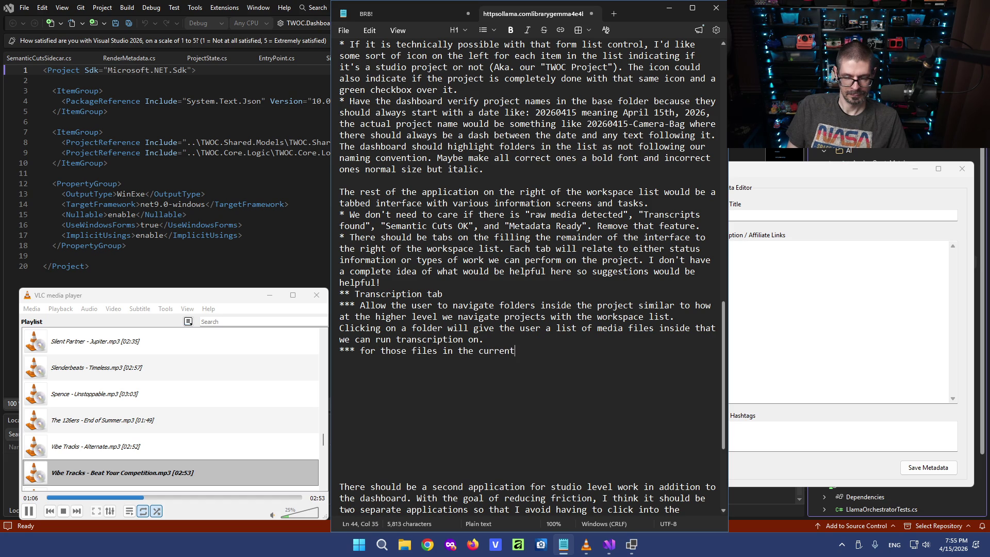
text(folder)
click(412, 351)
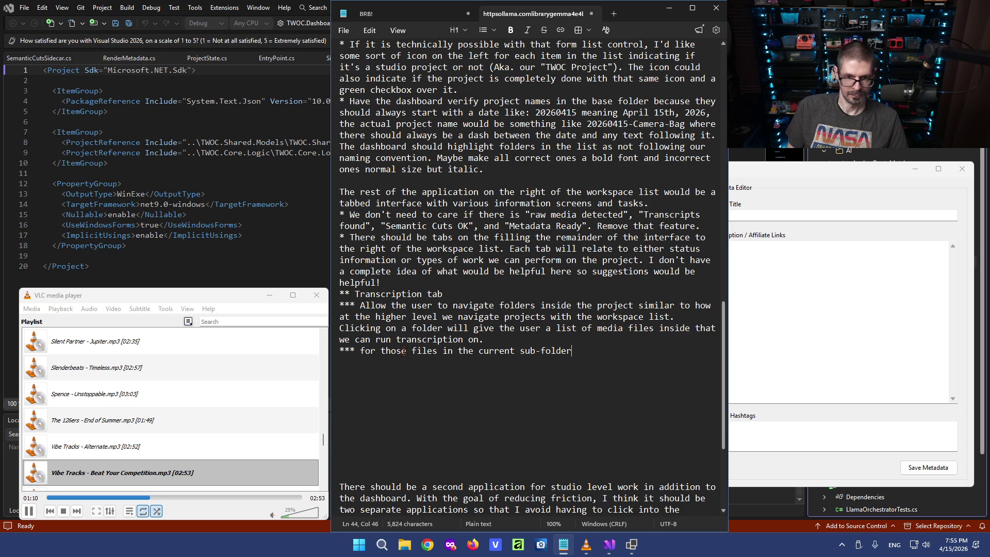
text(media files in the current sub-folder)
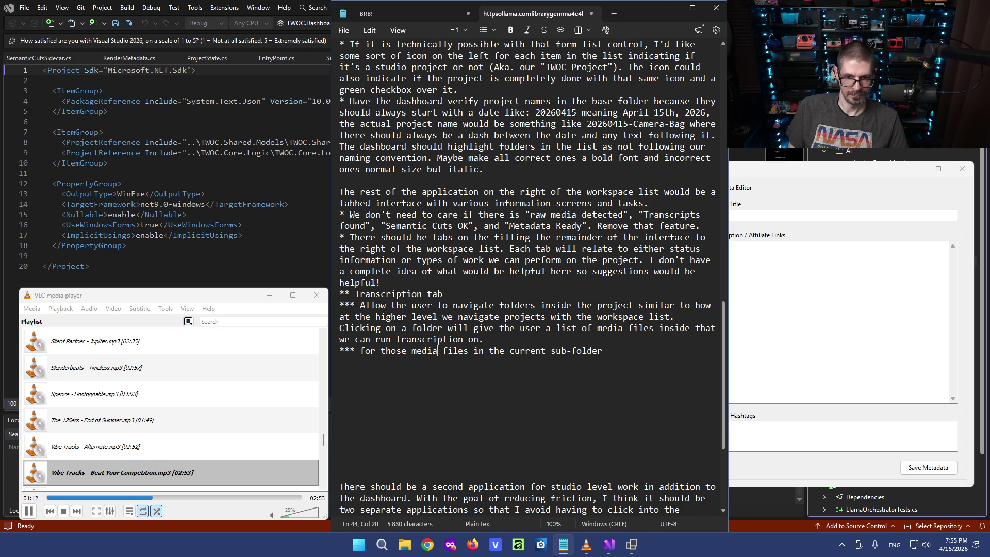
text(, )
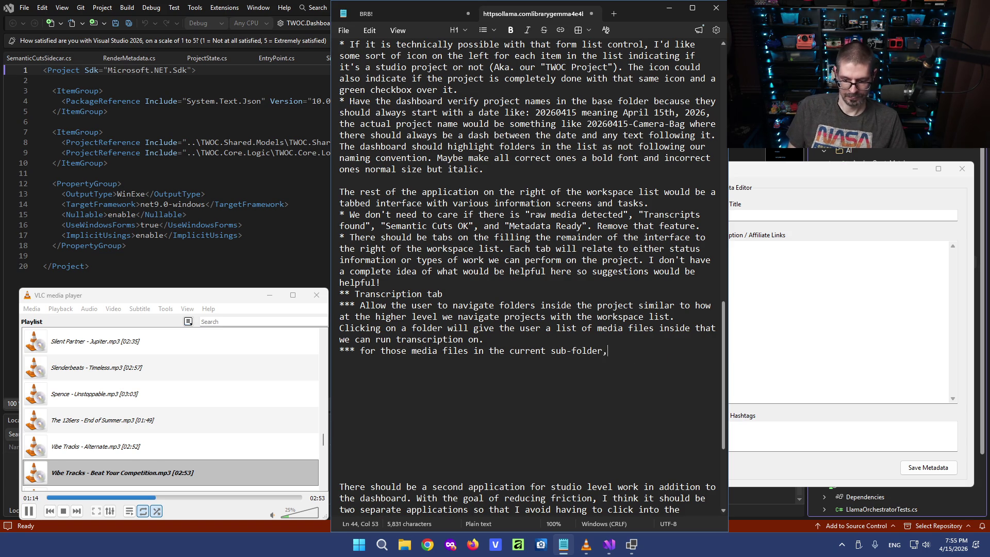
text(give )
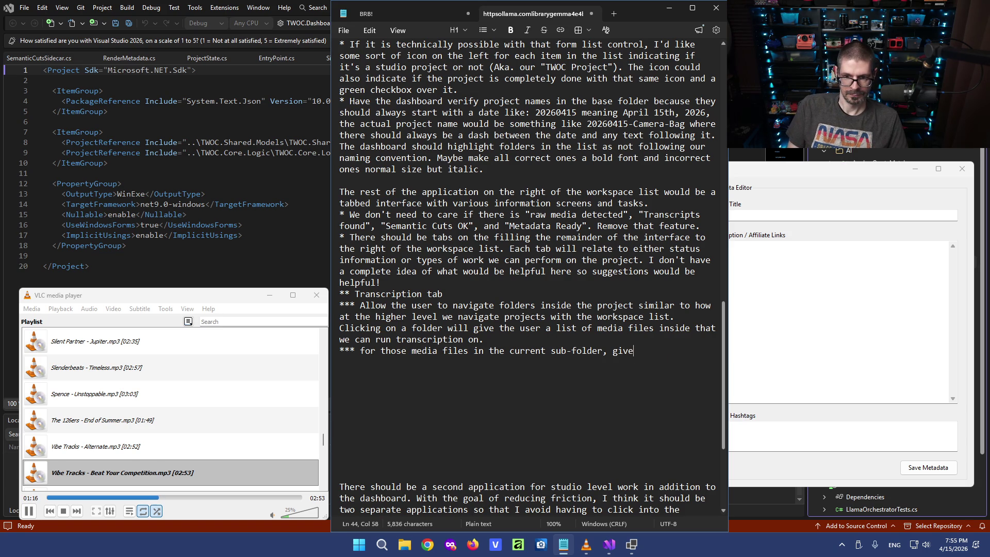
text(the user the option to )
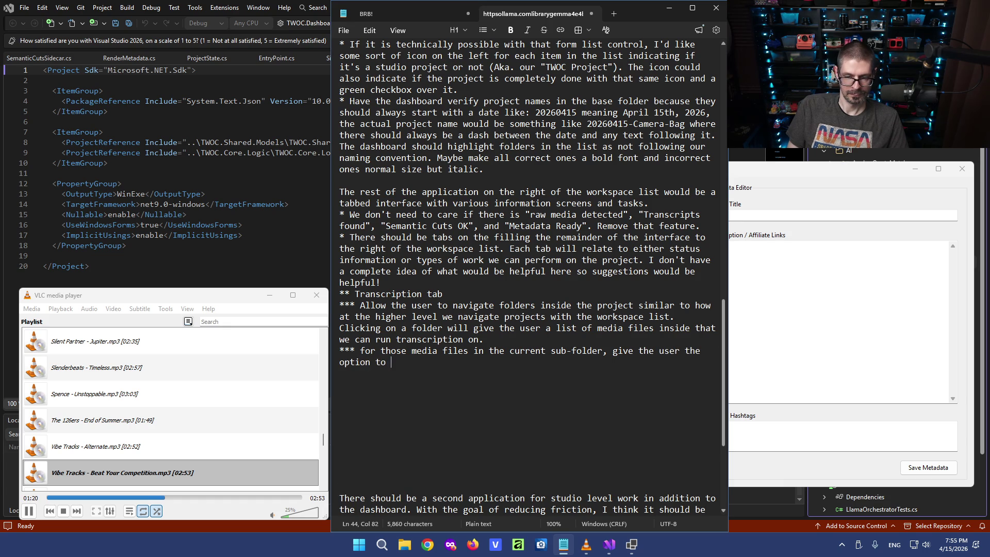
text(run transcription on o)
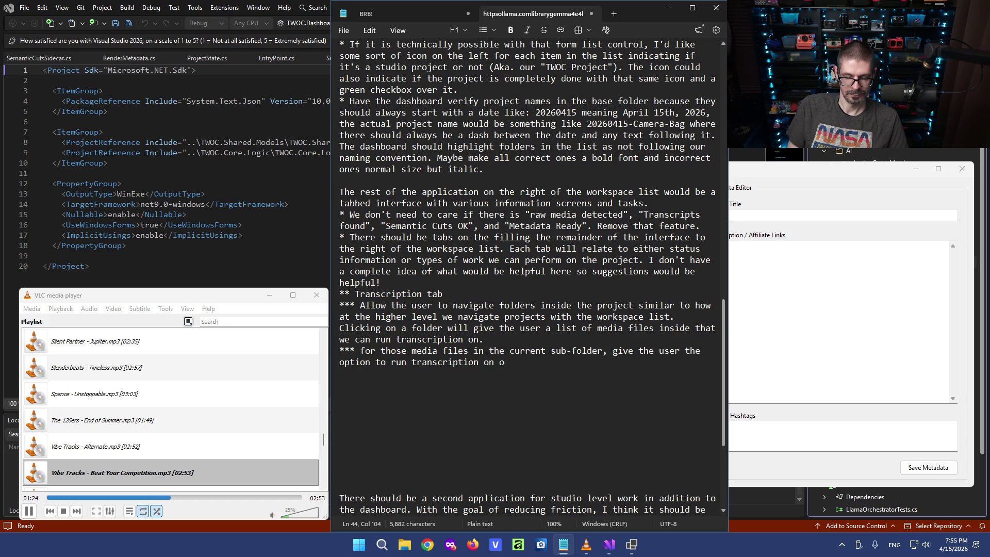
text(ne file or multiple files)
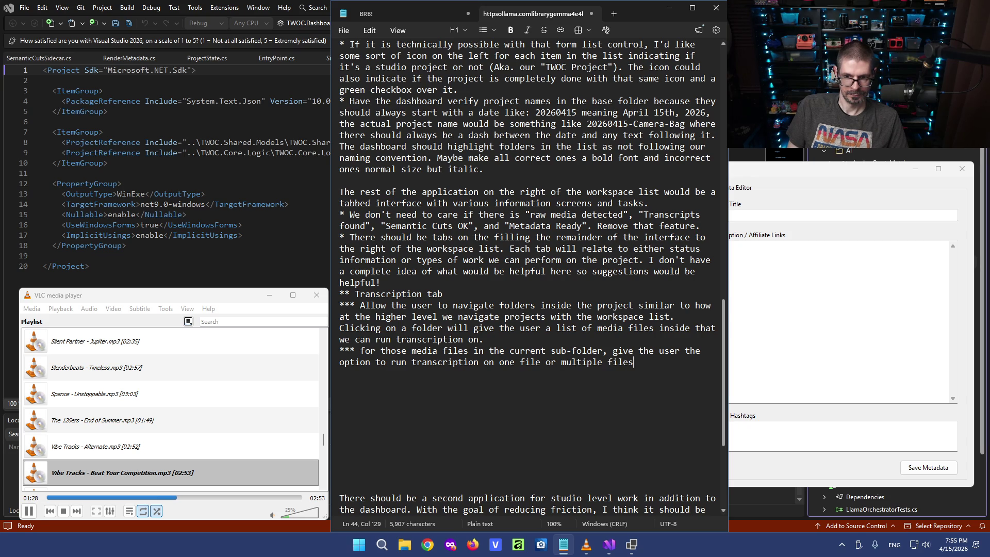
text(. They )
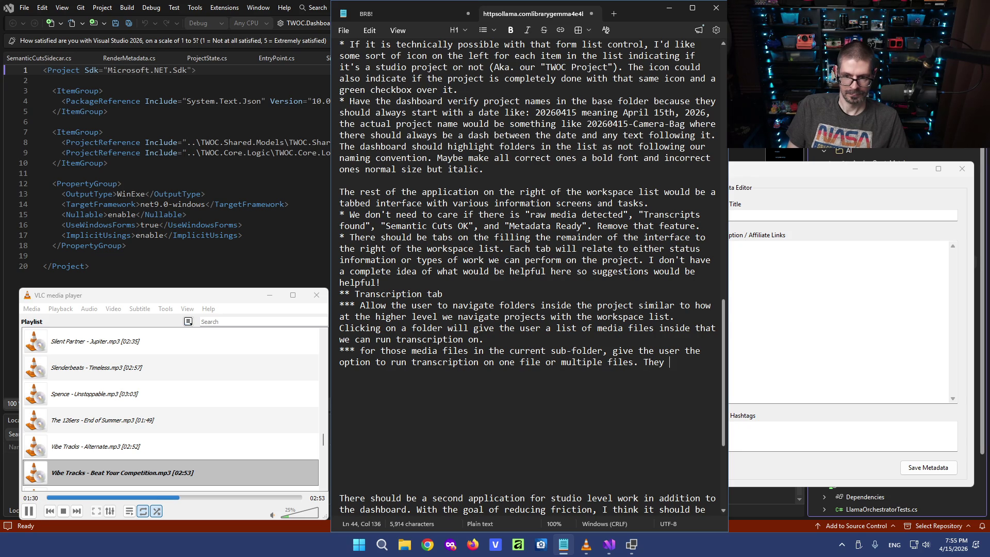
text(can select multiple at a time or )
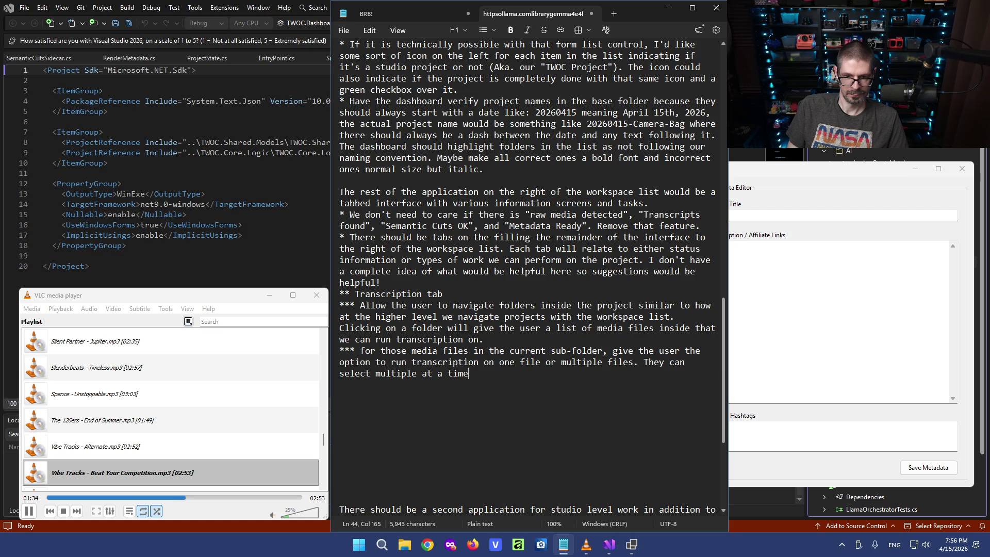
text(click)
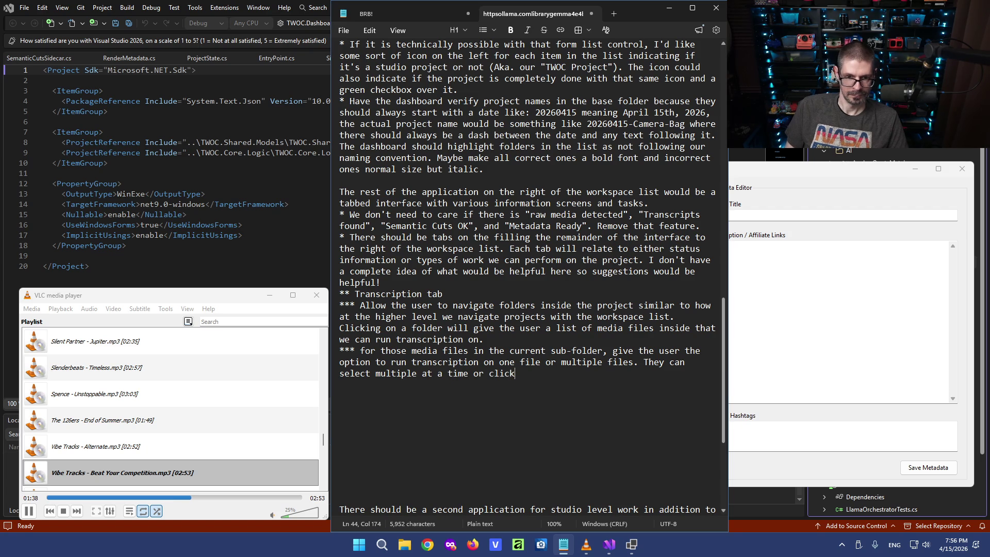
click(481, 295)
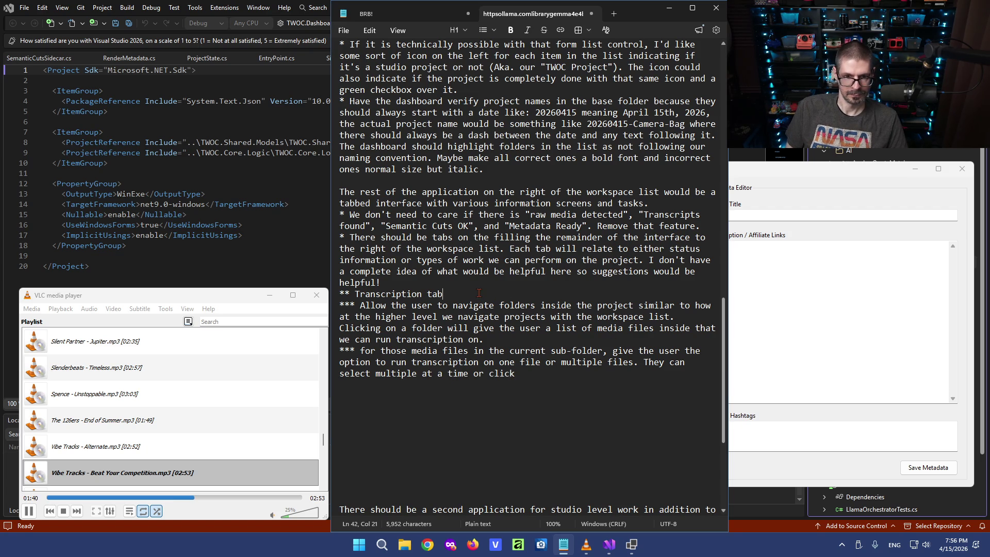
Add the 'At the top level…' bullet for a one-click process button that batch-transcribes every project media file.
key(Return)
text(*** At the top level, )
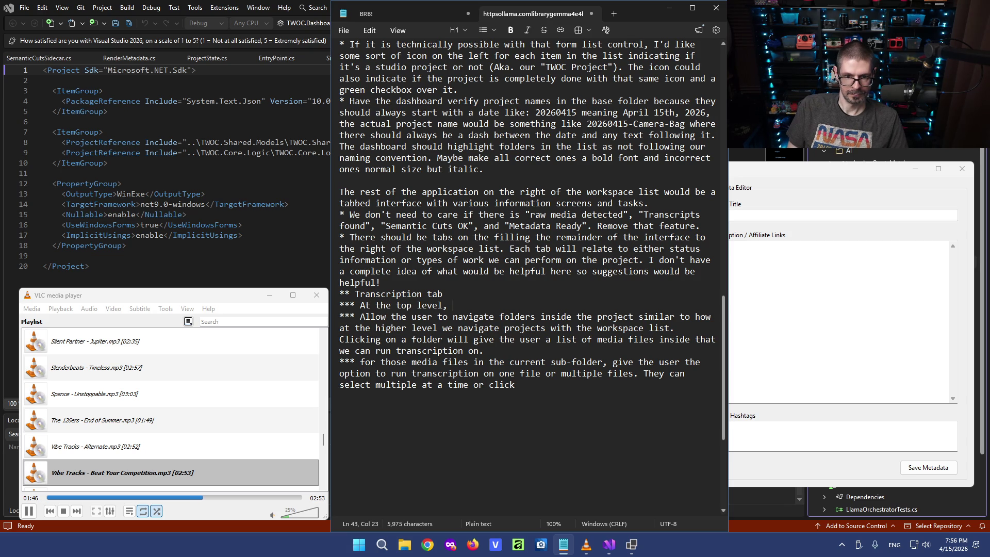
text(give )
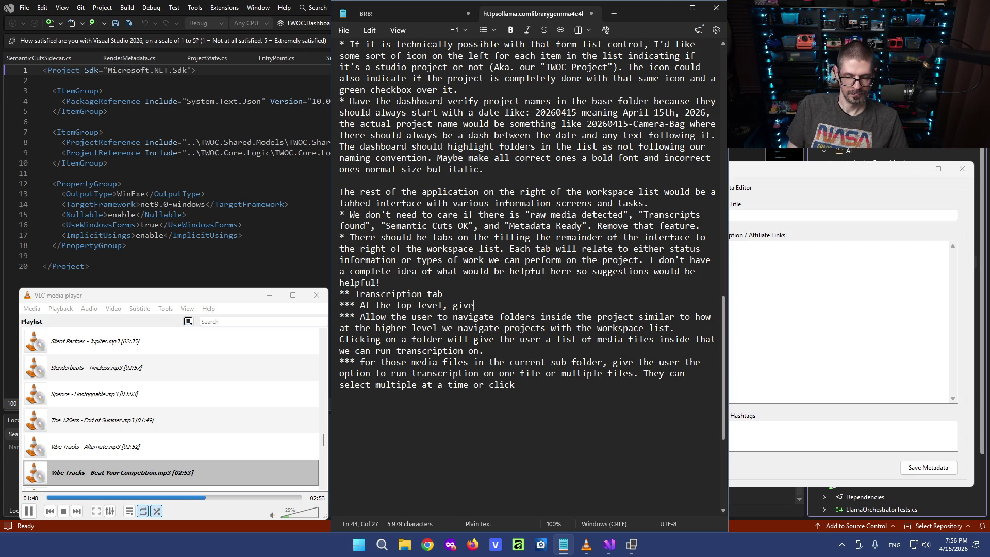
text(the user )
text(a button to transcribe every media)
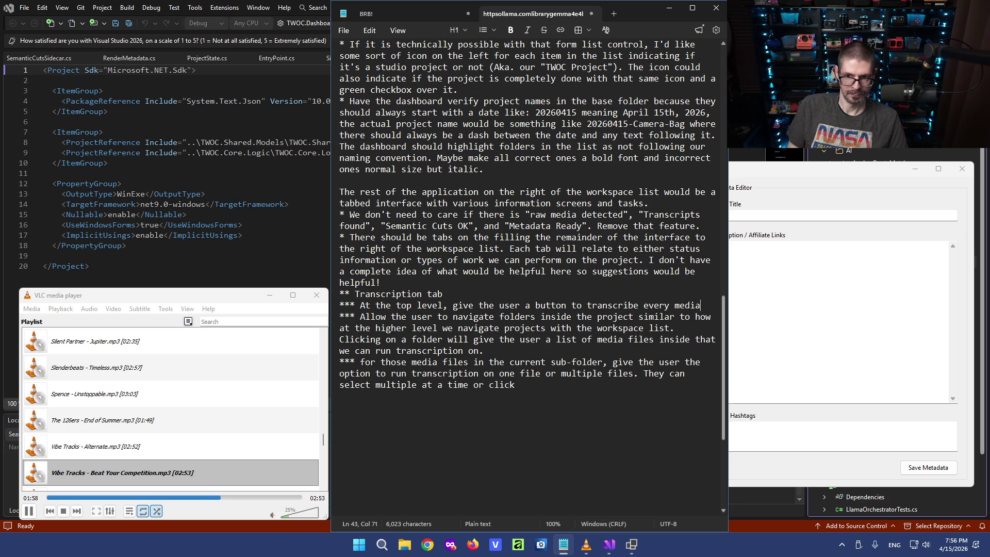
text( file found in the project)
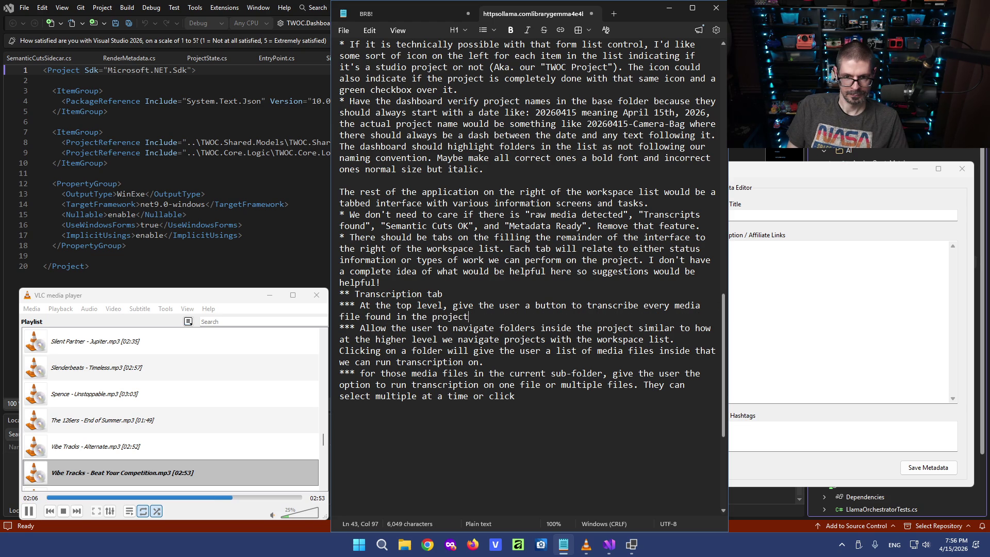
text( as a batch process.)
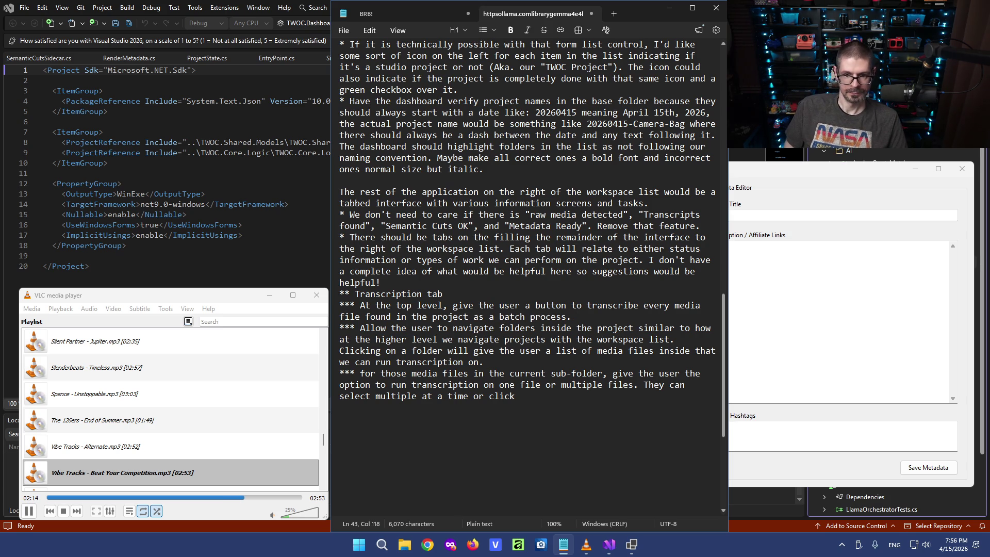
click(530, 305)
text(one)
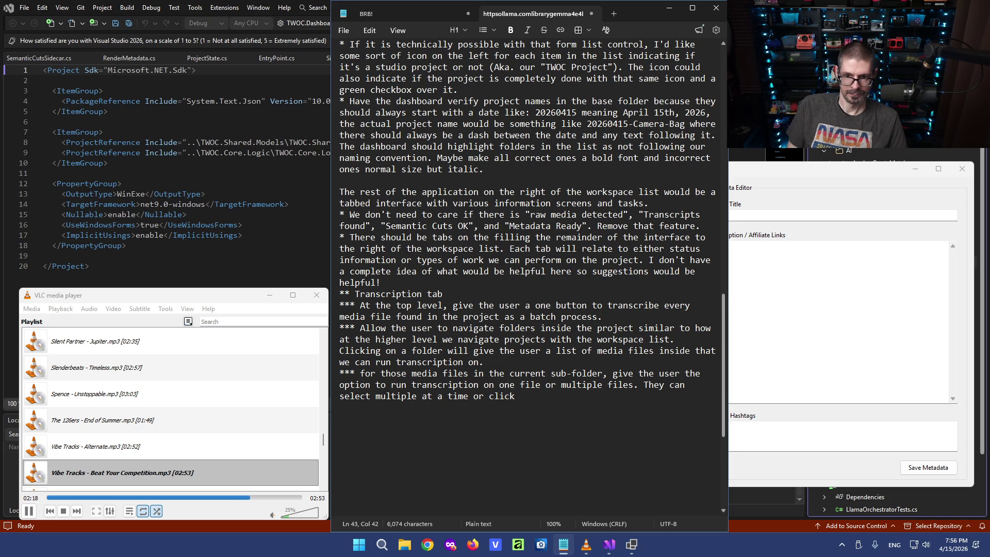
text(-click p)
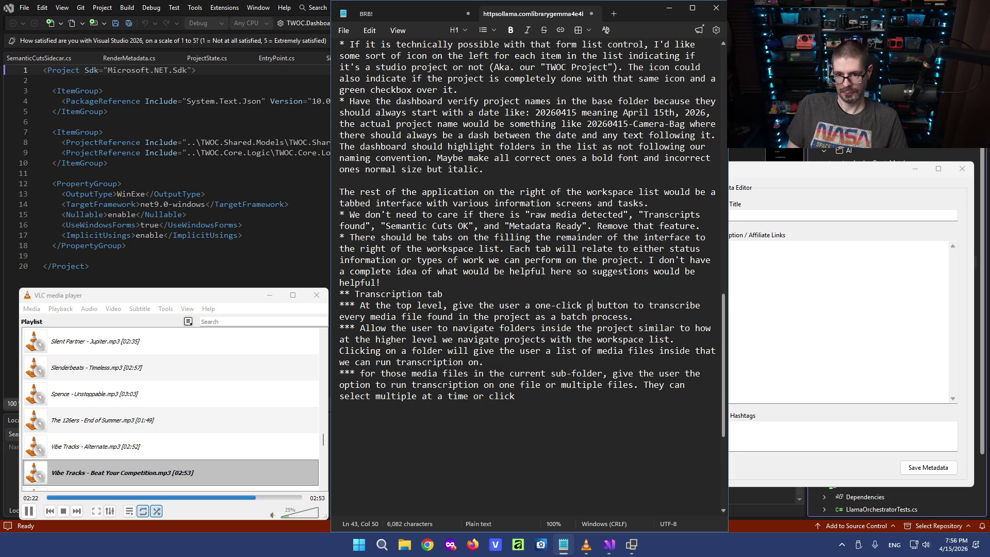
text(rocess)
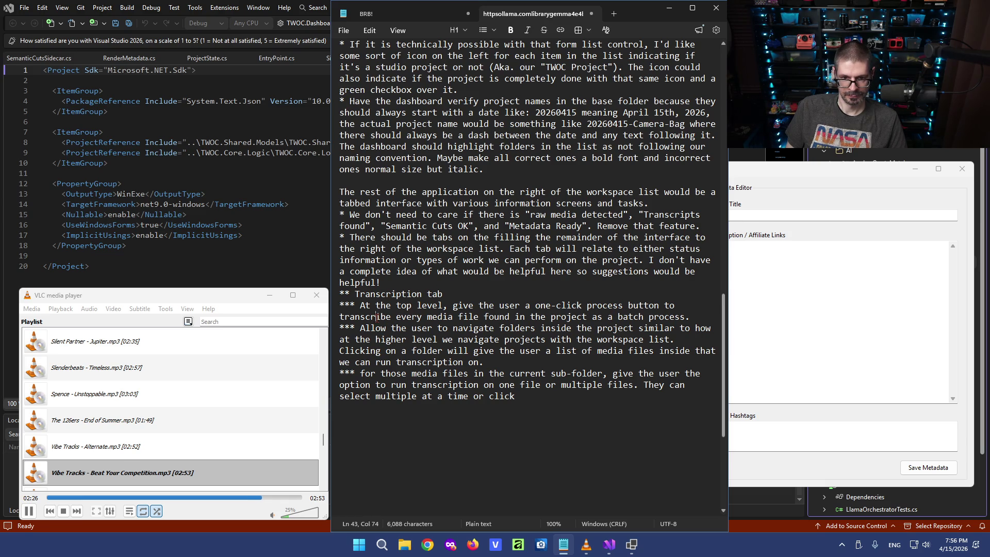
click(434, 316)
click(478, 317)
text(the project as a batch process)
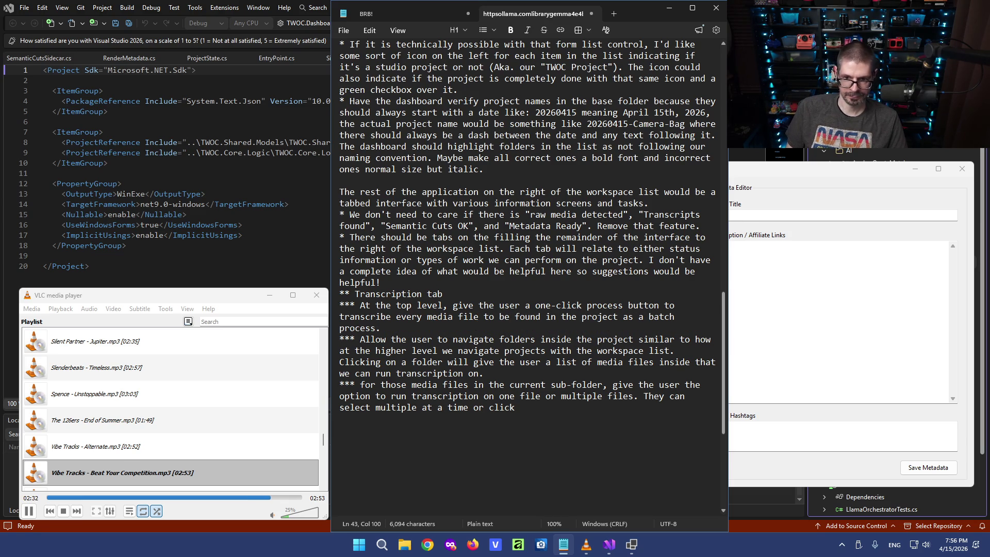
text( that scans )
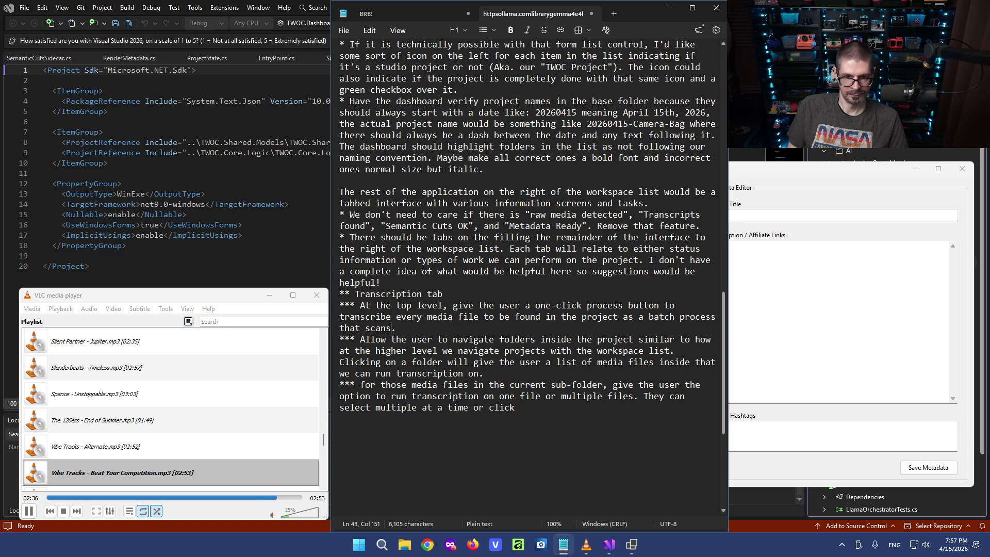
text(all sub-folders)
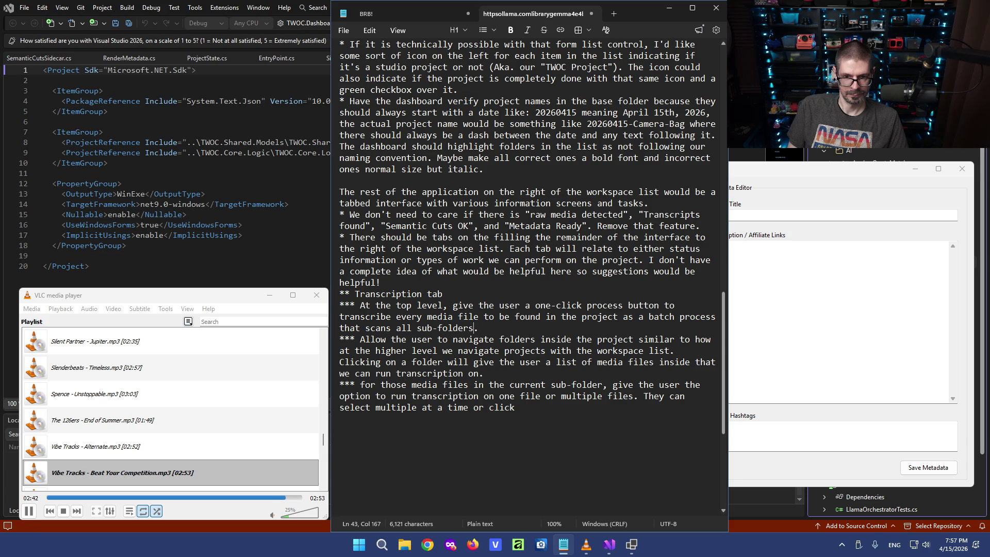
text( and then runs our transcription process on them.)
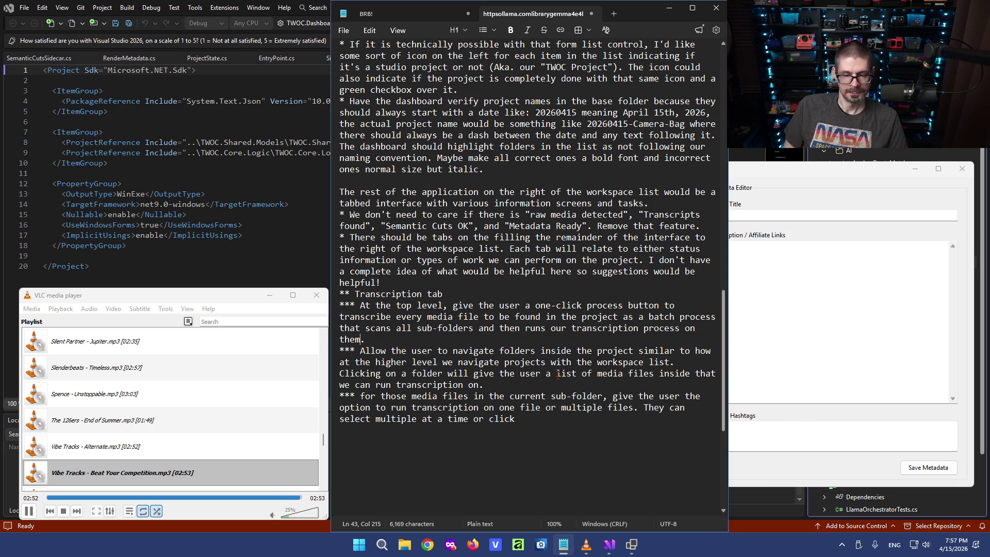
scroll(557, 375, up, 1)
scroll(550, 356, up, 1)
scroll(539, 334, up, 2)
scroll(535, 340, up, 1)
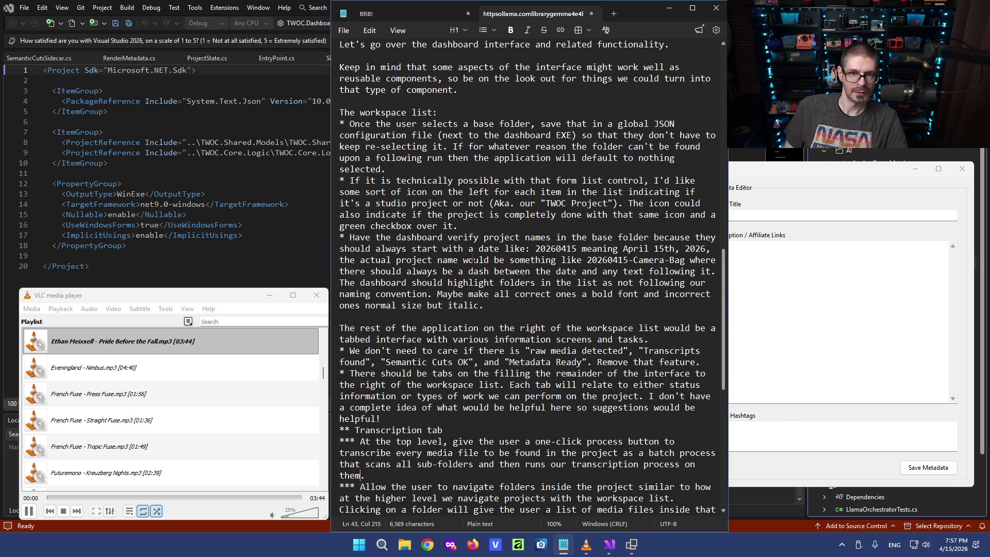
scroll(495, 232, up, 2)
Insert a blank line after the 'related functionality.' dashboard intro sentence.
click(463, 156)
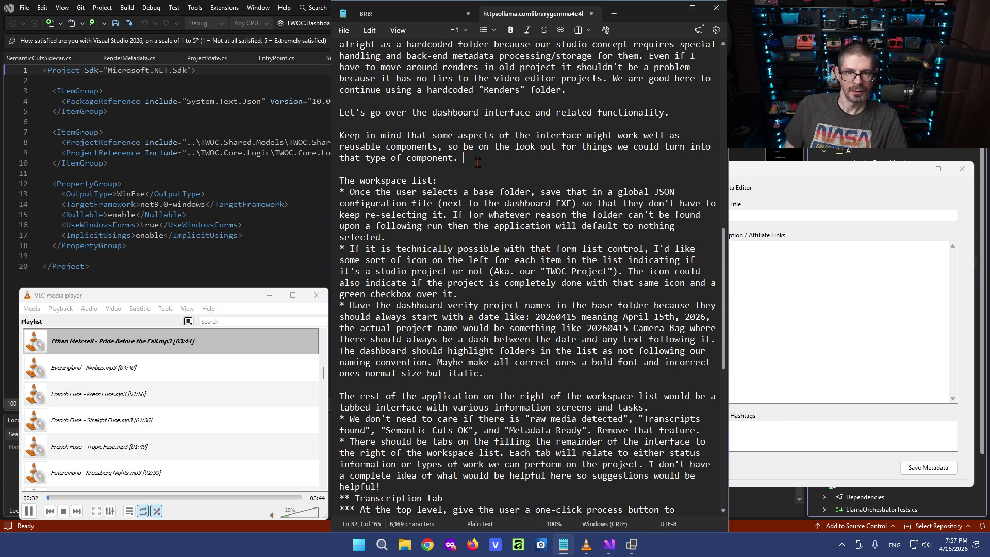
scroll(533, 215, up, 3)
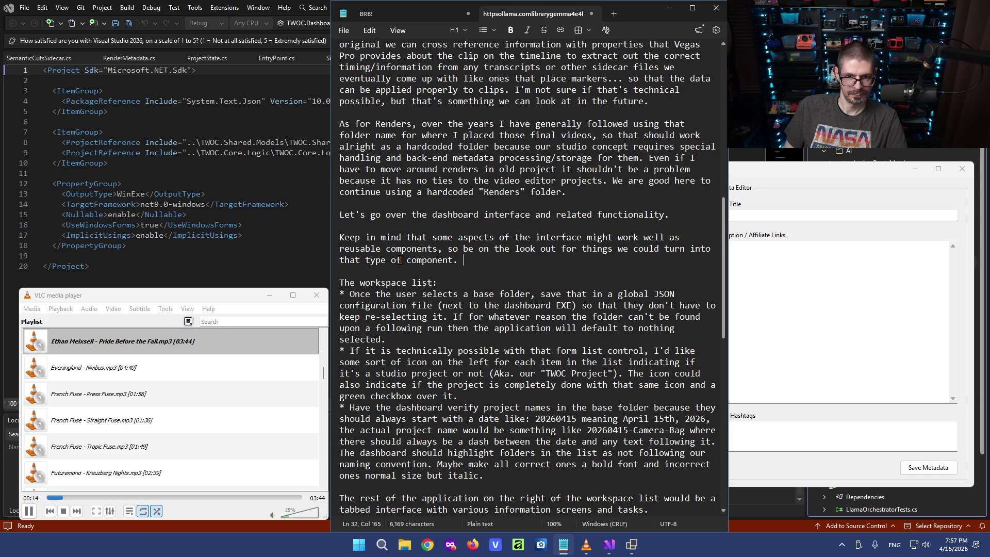
scroll(453, 224, up, 2)
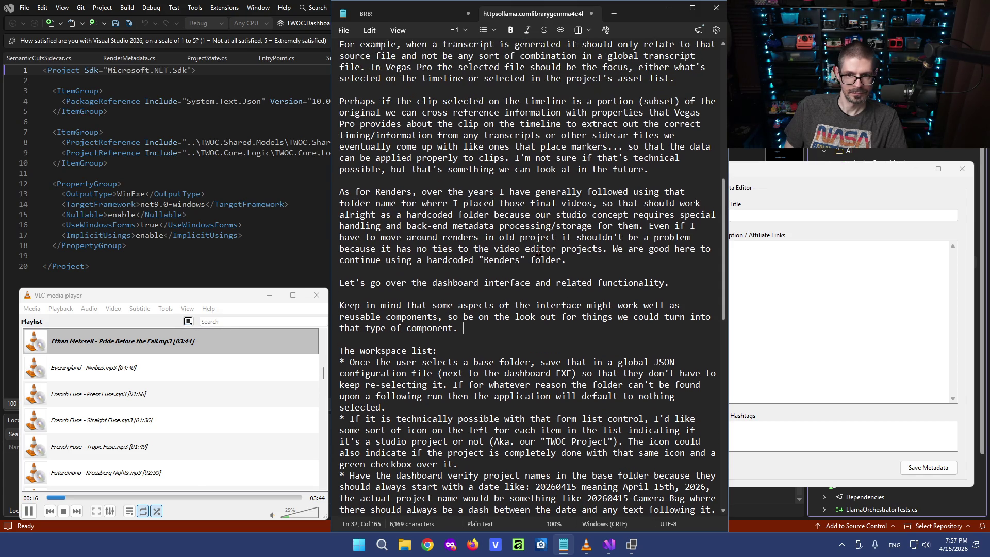
click(646, 283)
key(Return)
key(Return)
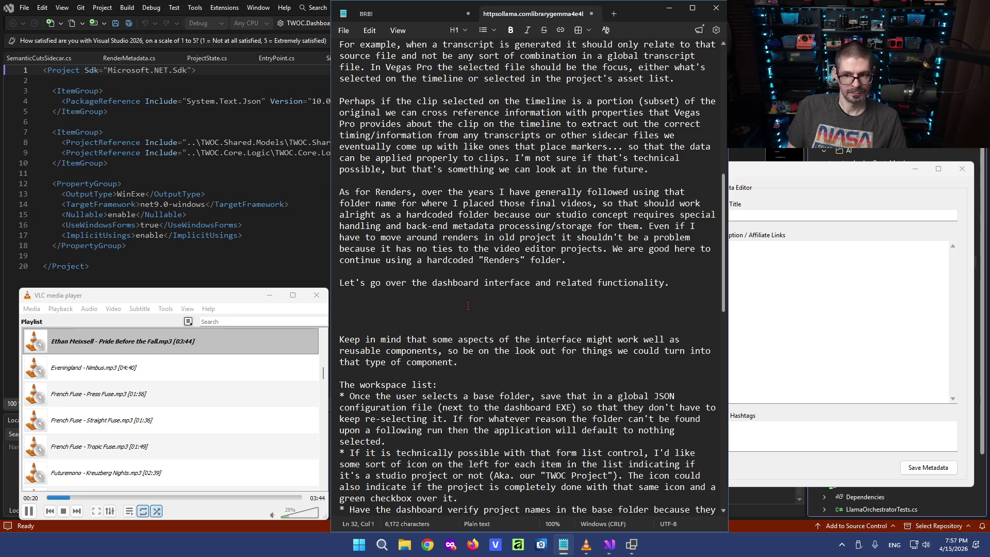
text(The dashboard needs more )
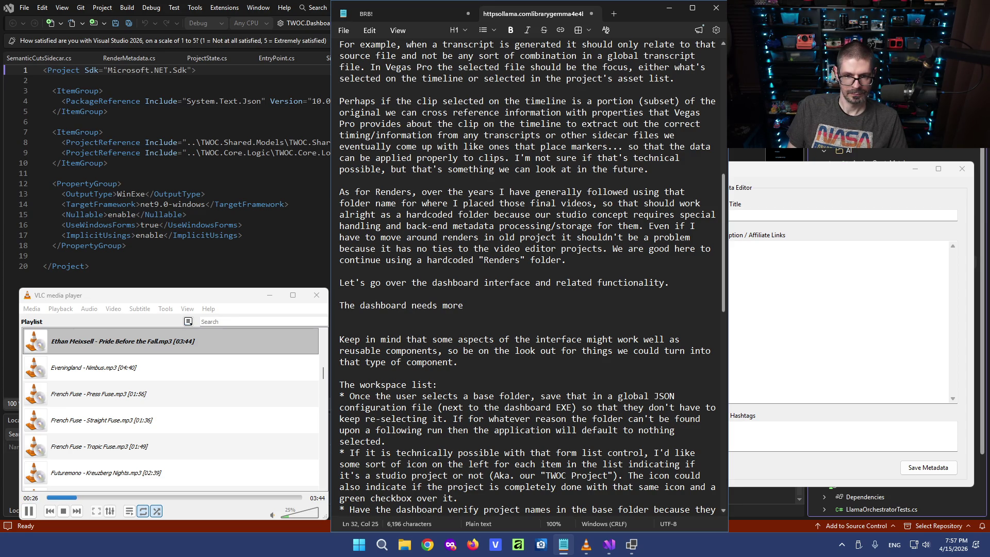
text(logging of what is going on)
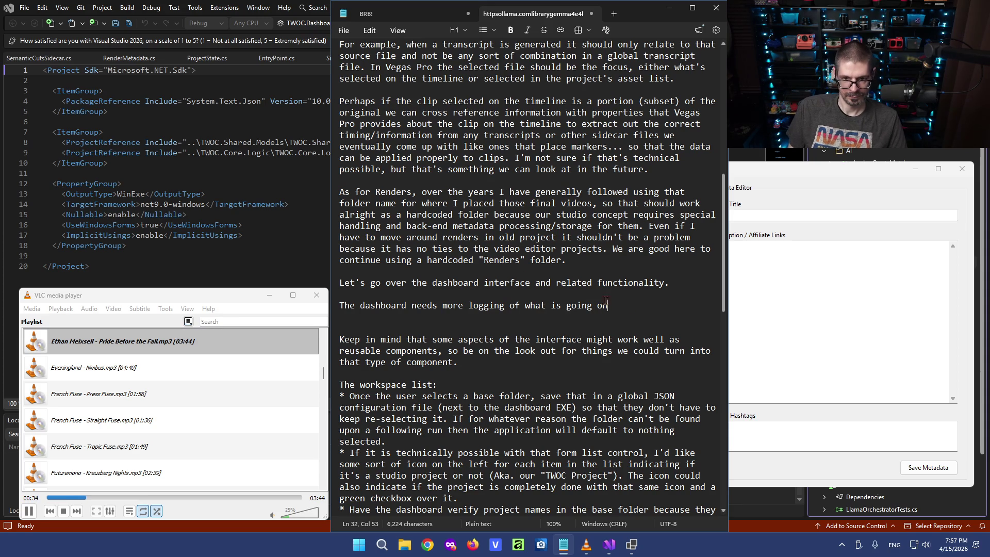
Reword the logging paragraph so it asks for a console-style transcription window.
mouse_move(608, 305)
mouse_down()
mouse_move(447, 307)
mouse_move(467, 307)
mouse_up()
key(BackSpace)
text(display and logging of what is going on. For example, it should show )
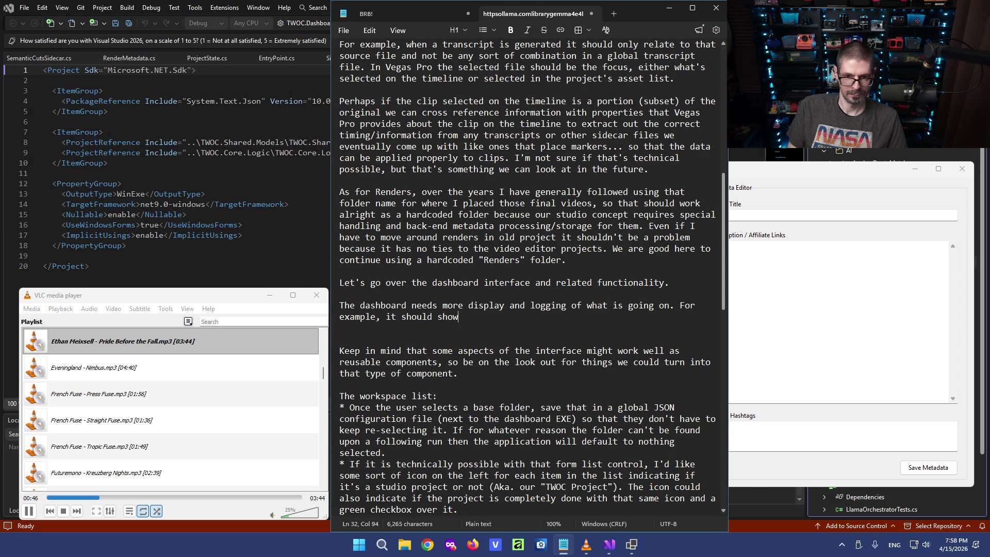
text(the entire )
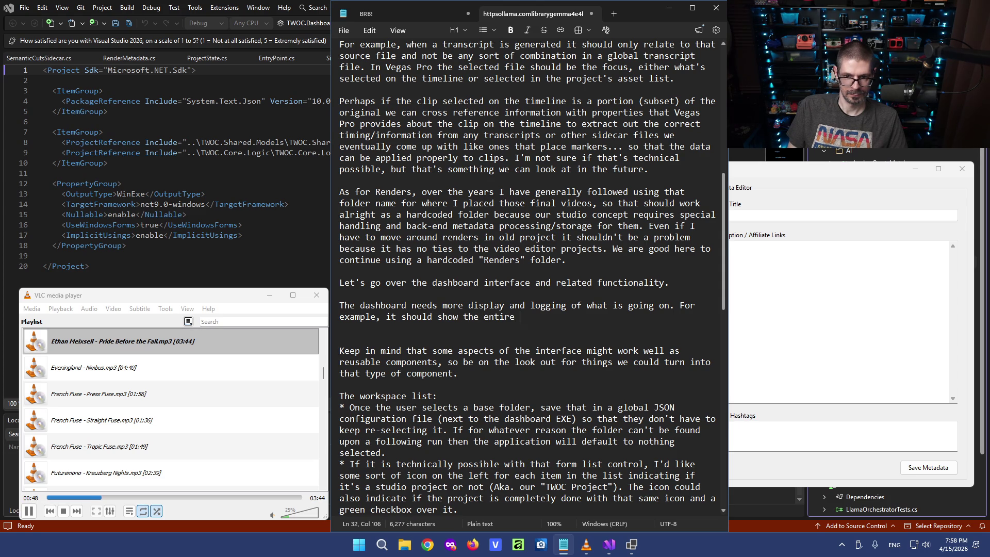
text(transcription process i)
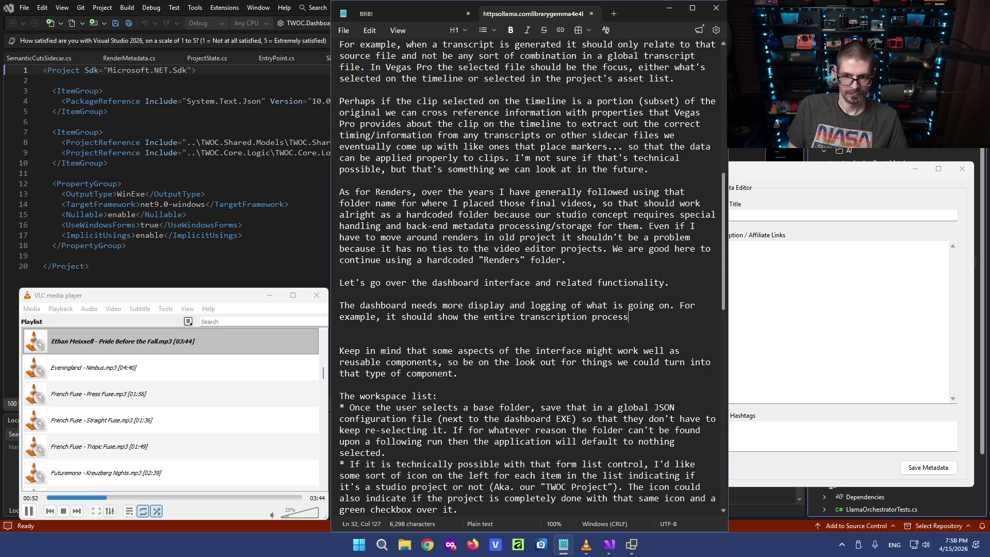
text(n a console style window)
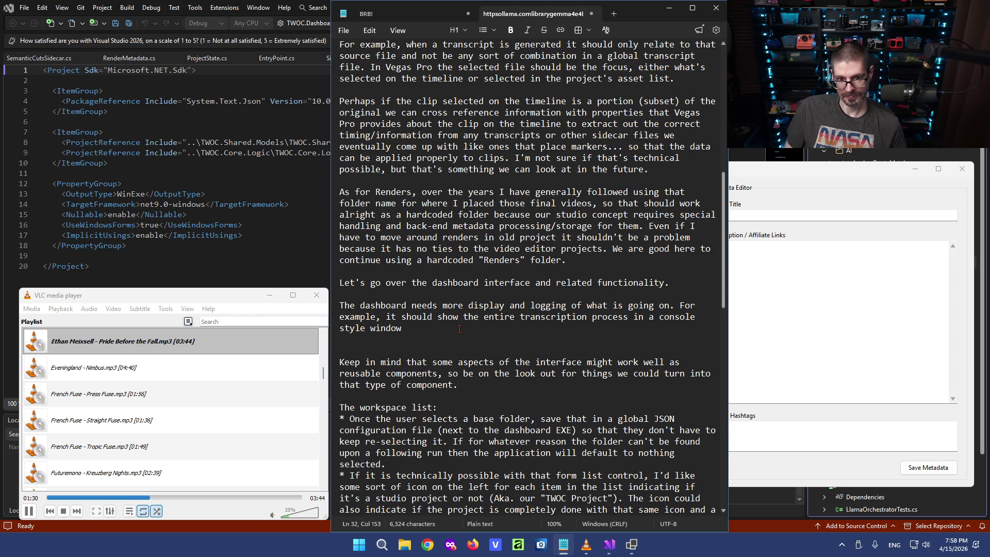
scroll(461, 337, down, 1)
scroll(462, 336, down, 2)
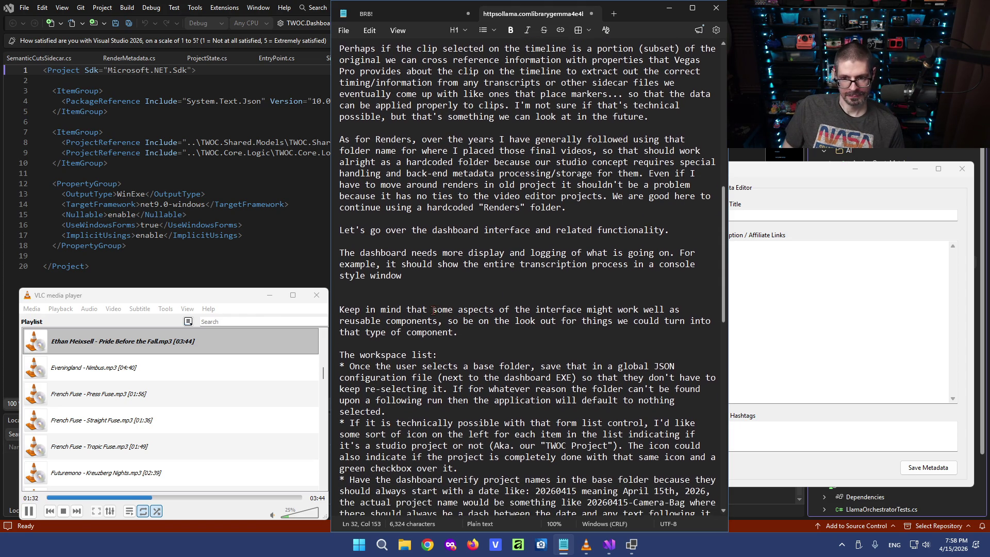
Cut the dashboard logging paragraph and remove the leftover blank lines under the intro.
click(422, 249)
drag(422, 249, 545, 250)
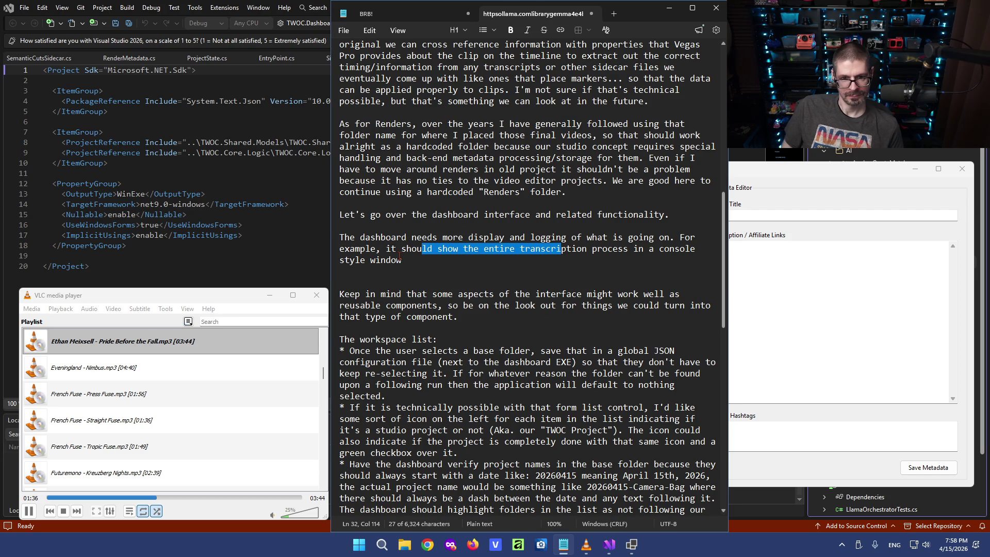
drag(380, 249, 402, 261)
click(376, 238)
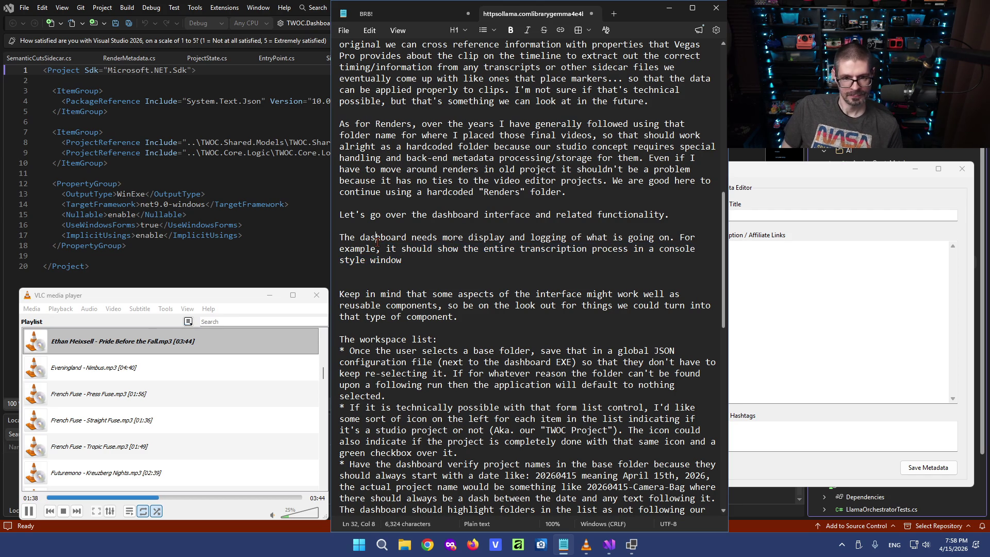
triple_click(407, 257)
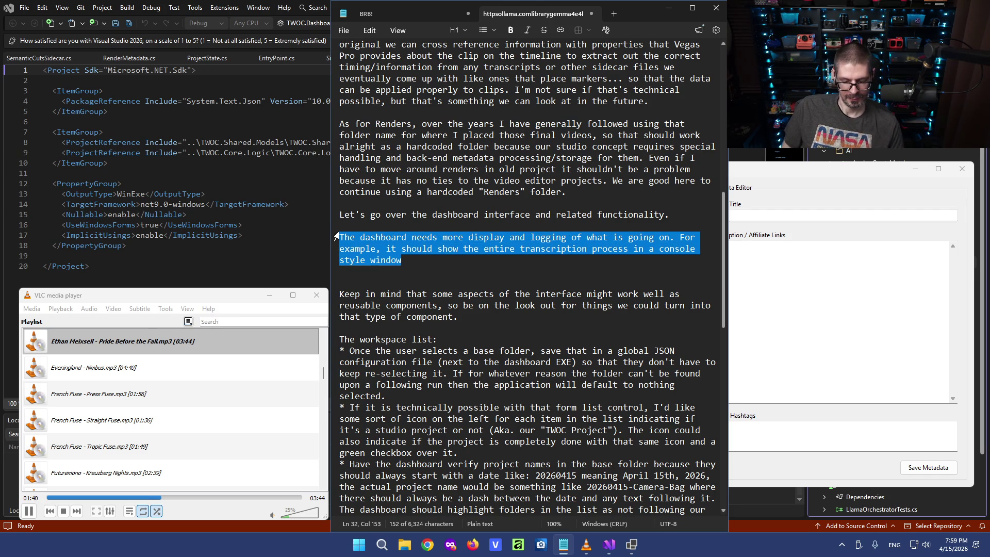
triple_click(363, 249)
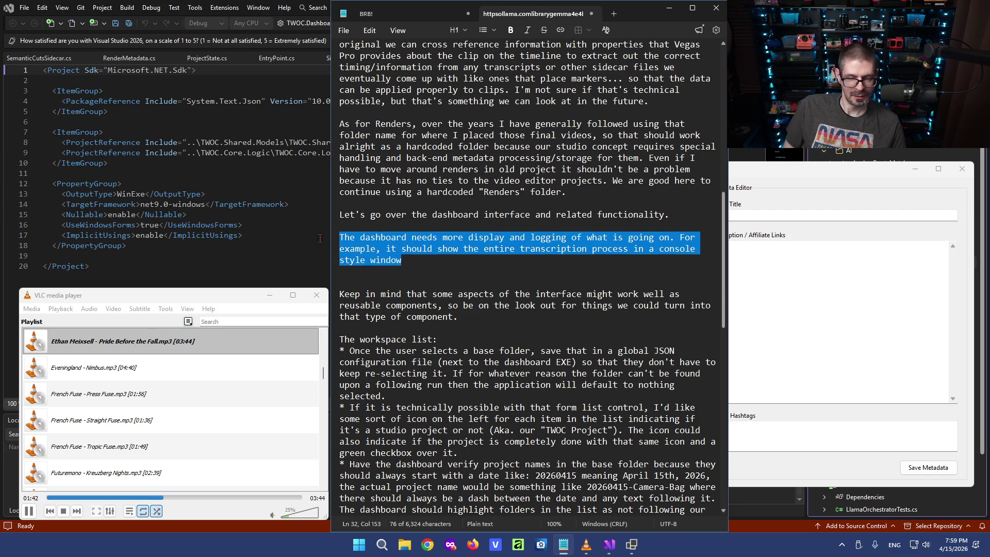
key(Delete)
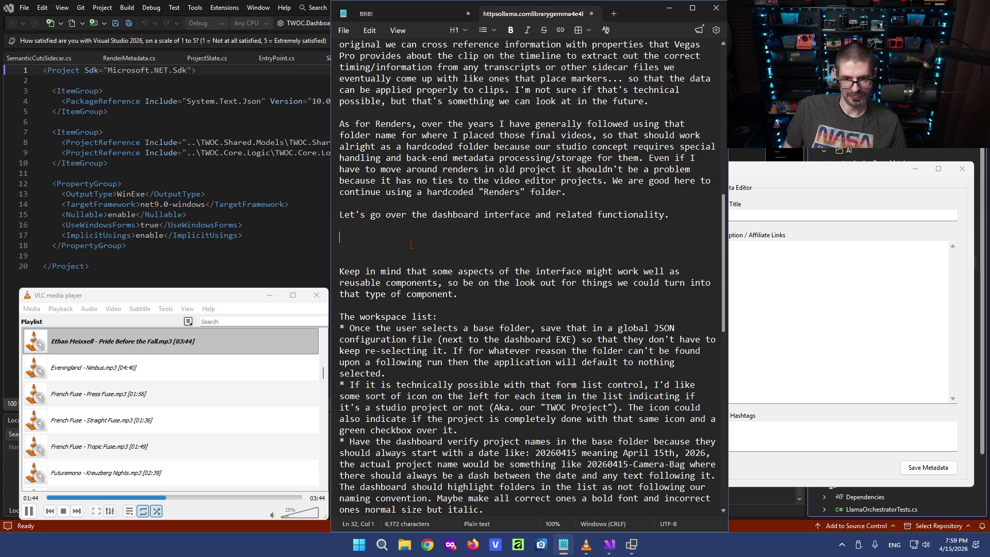
key(BackSpace)
key(BackSpace)
key(BackSpace)
key(BackSpace)
scroll(434, 267, down, 2)
scroll(435, 267, down, 4)
scroll(435, 268, down, 2)
scroll(433, 268, down, 1)
scroll(456, 248, up, 2)
scroll(464, 263, up, 2)
scroll(480, 285, down, 5)
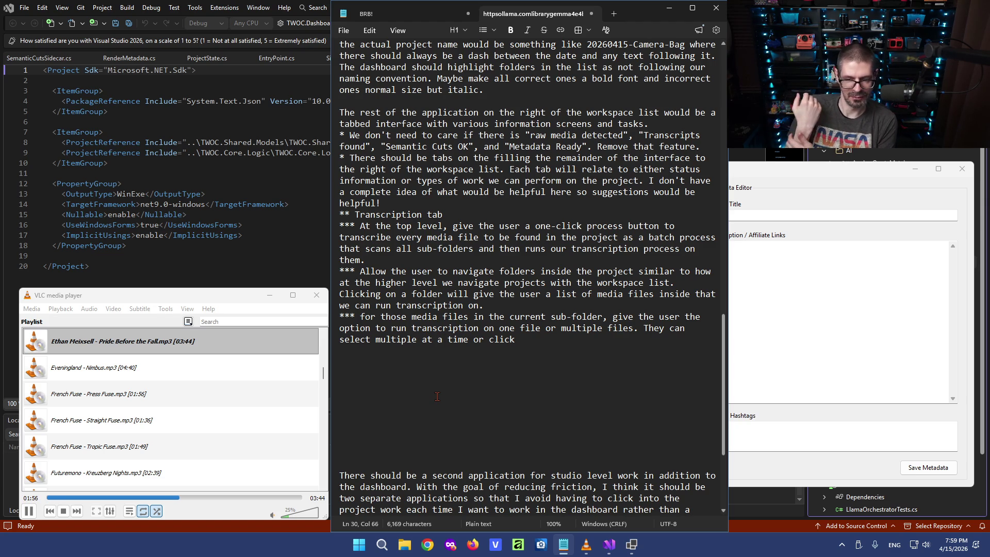
scroll(437, 396, up, 1)
scroll(437, 395, up, 7)
scroll(437, 396, up, 2)
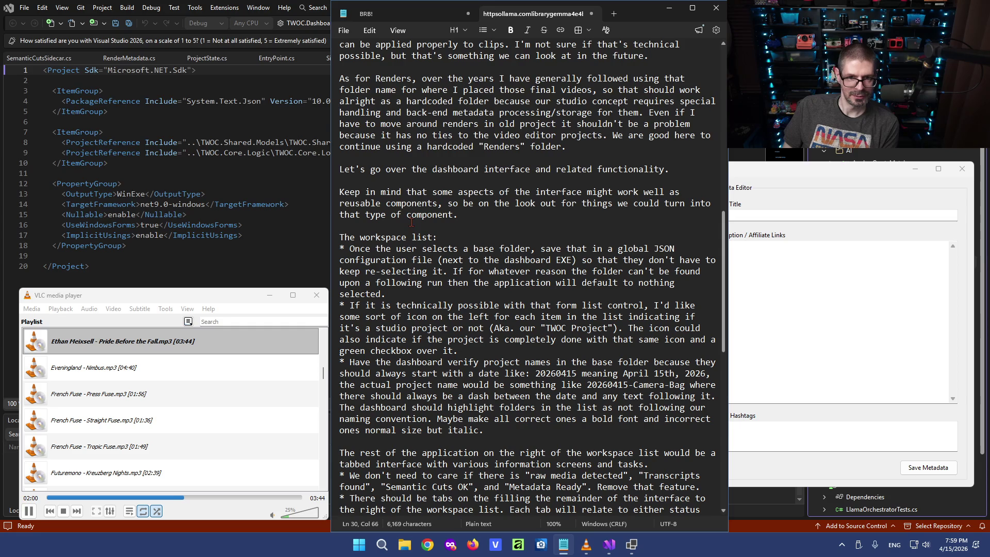
scroll(464, 310, up, 1)
scroll(464, 309, up, 1)
click(547, 244)
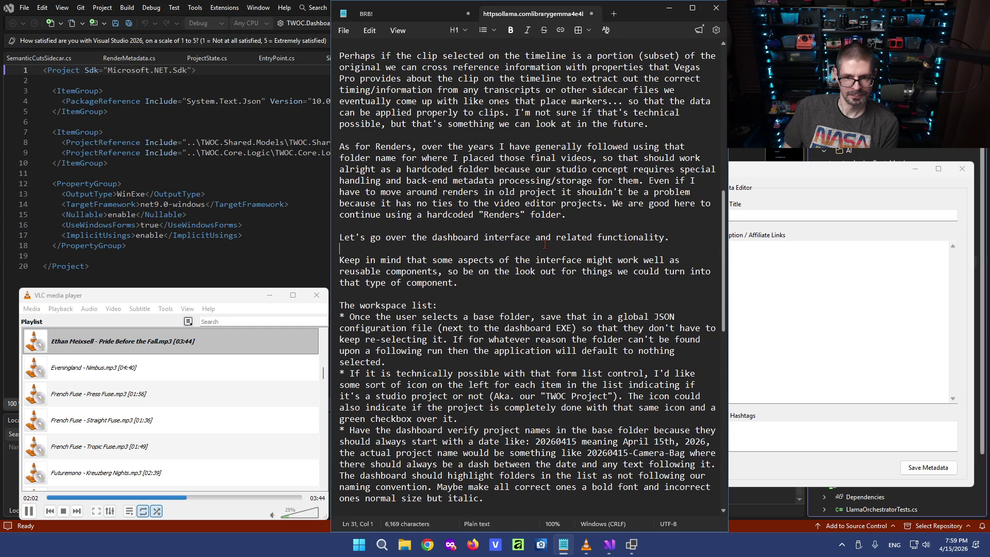
Paste the logging paragraph back, bullet it with the Keep in mind note, and end the intro with a colon.
key(Return)
text(The dashboard needs more display and logging of what is going on. For )
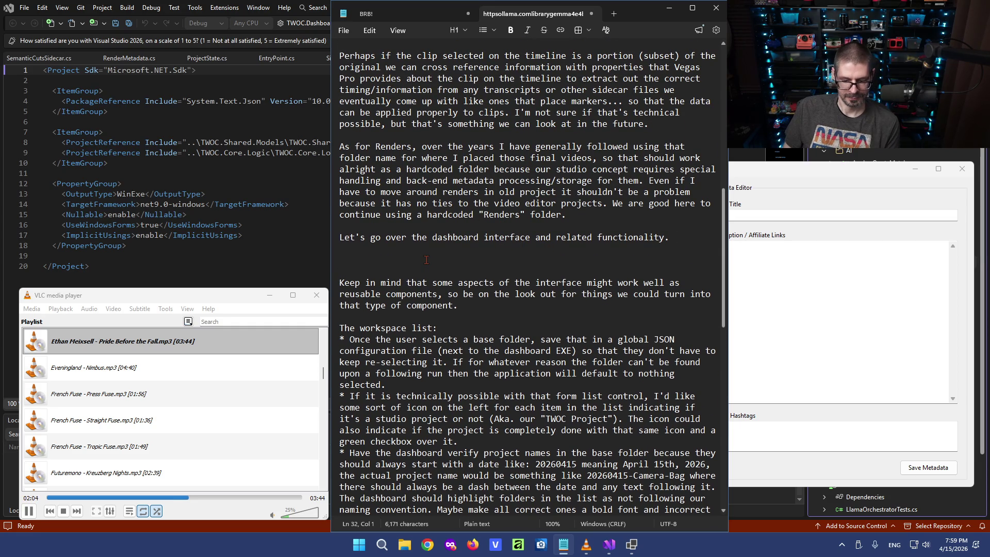
text(example, it should show the entire transcription process in a console style window)
key(Home)
key(Up)
key(Up)
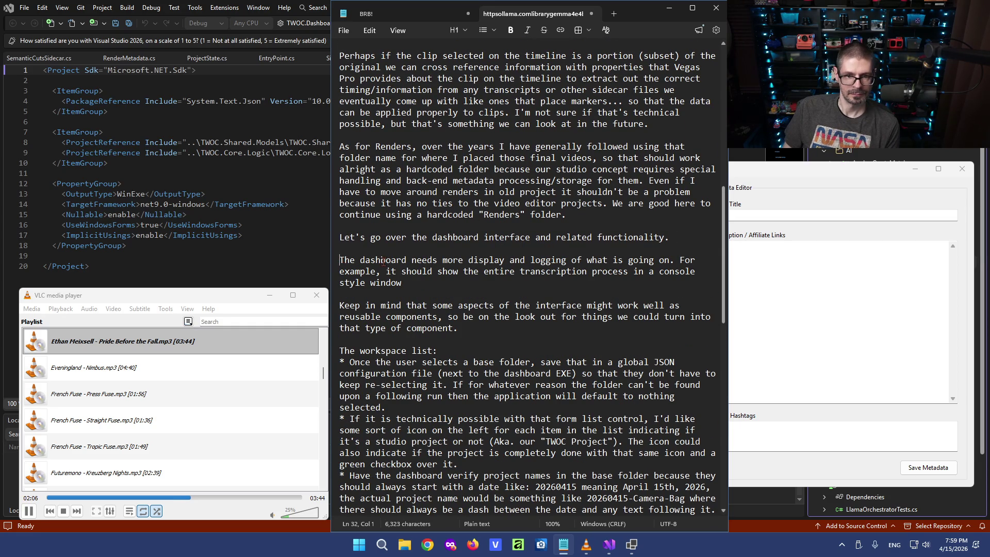
text(*)
key(Down)
key(Down)
key(Down)
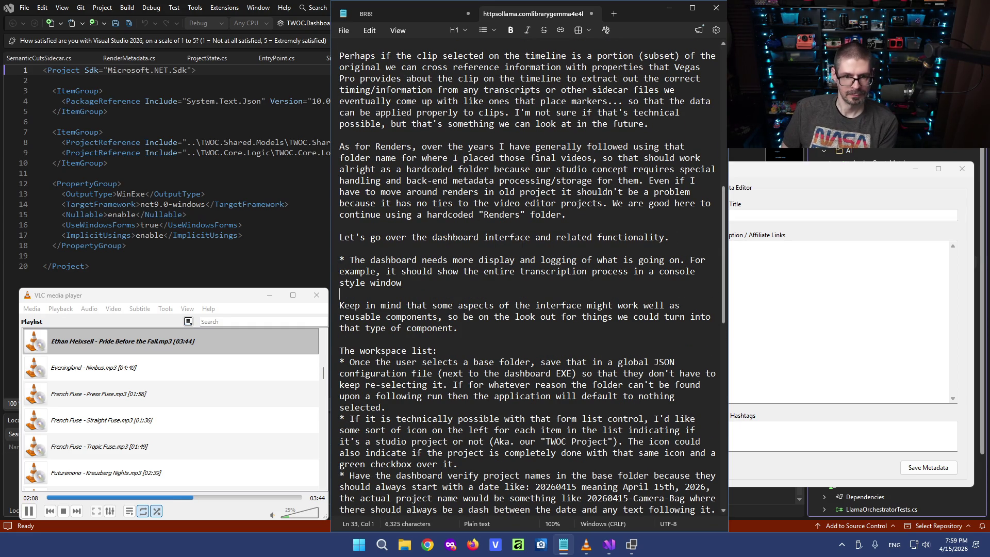
text(*)
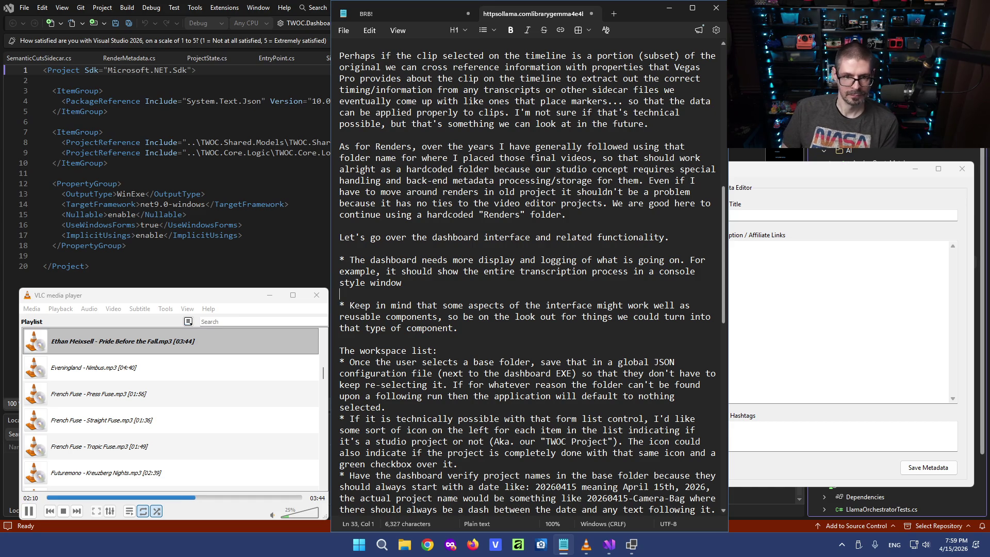
key(Up)
key(BackSpace)
key(Up)
key(Up)
key(Up)
key(BackSpace)
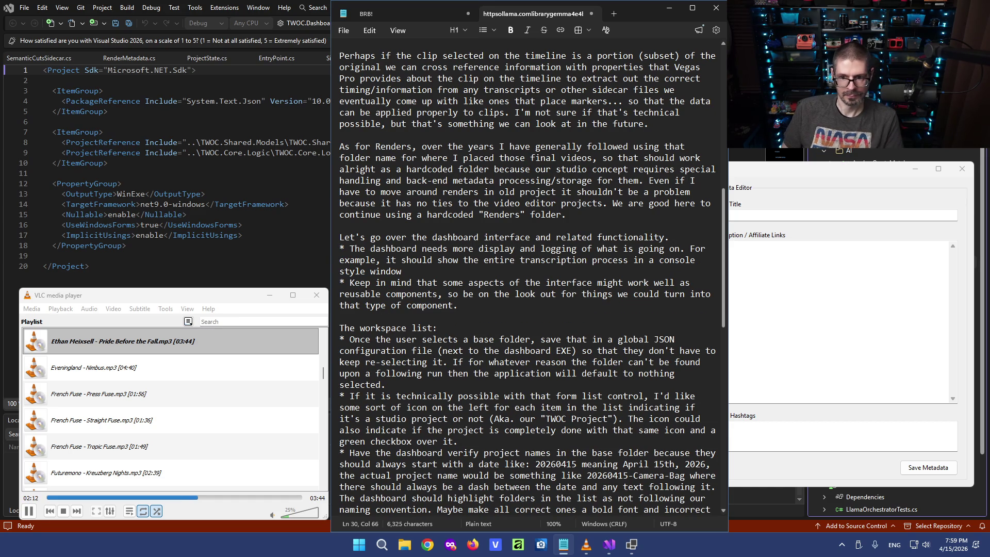
key(BackSpace)
text(:)
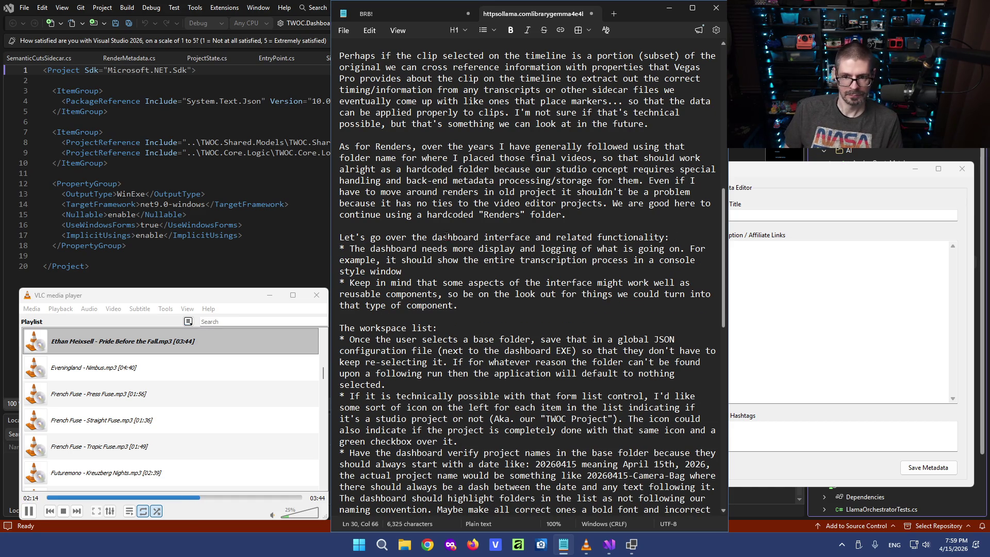
Tidy the dashboard bullet wording and delete the half-typed follow-up sentence after 'style window'.
click(421, 249)
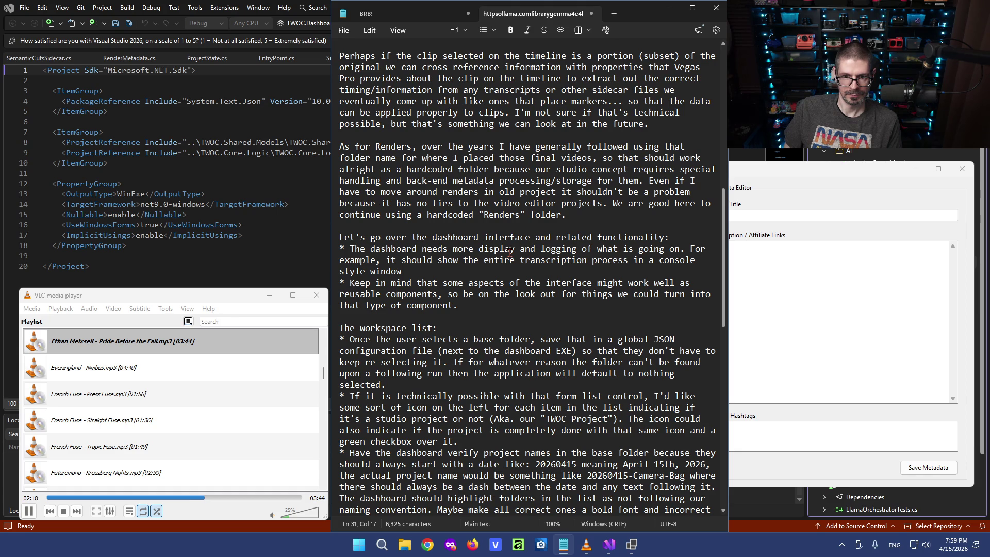
click(479, 249)
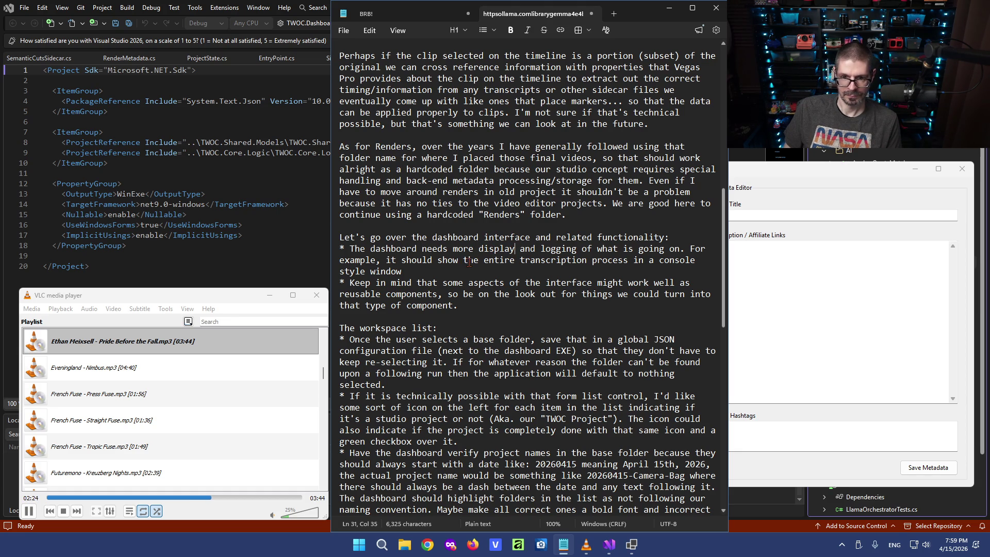
click(412, 272)
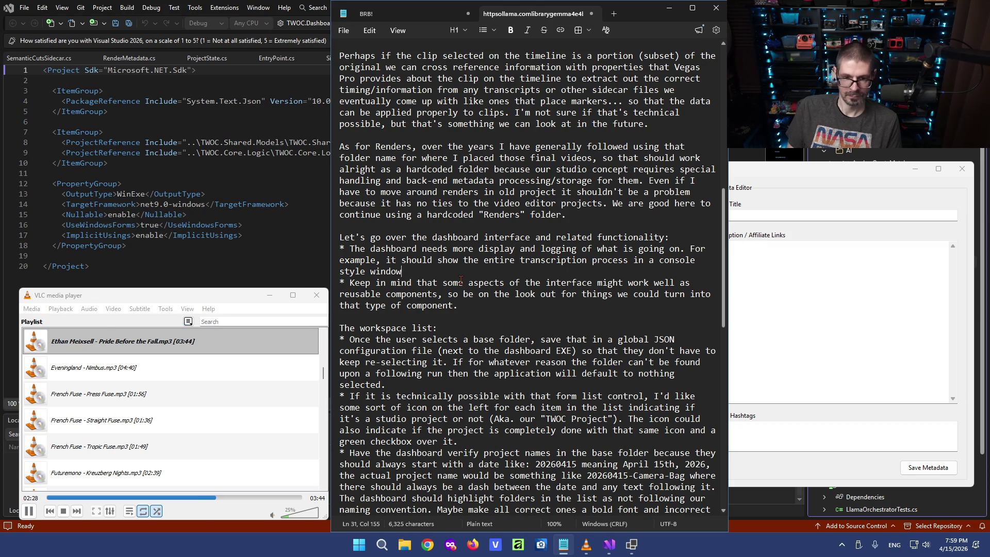
text(window. I)
text(t shou)
key(BackSpace)
key(BackSpace)
key(BackSpace)
key(BackSpace)
key(BackSpace)
key(BackSpace)
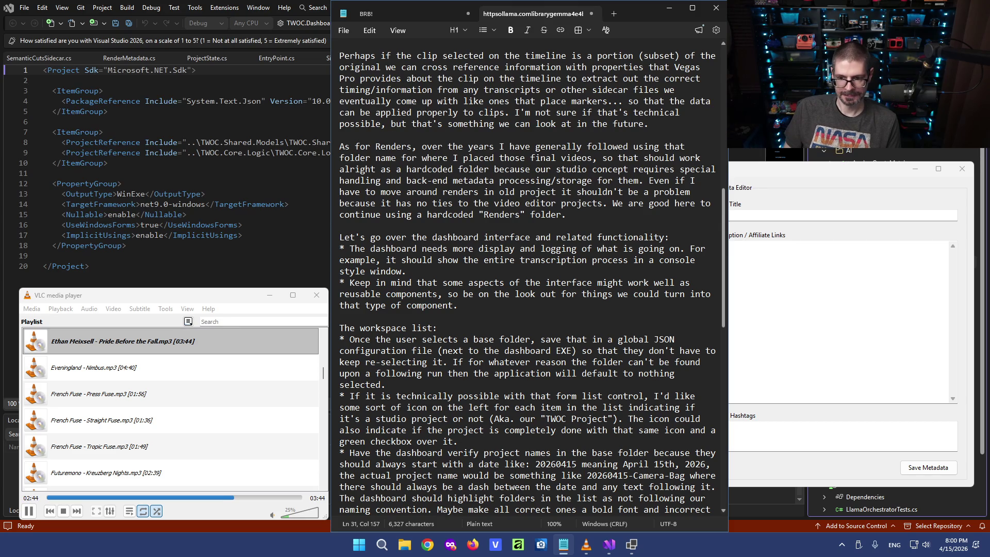
click(478, 316)
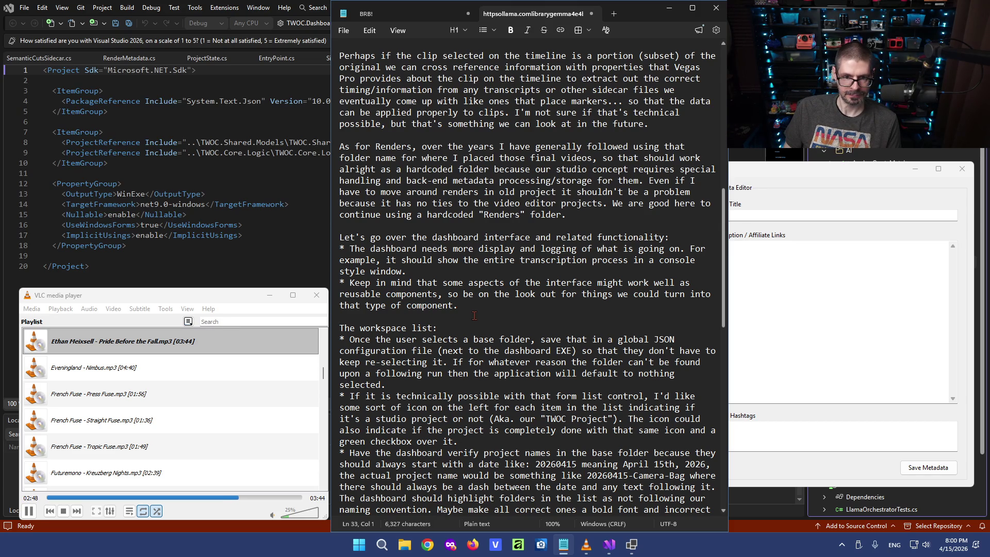
Enlarge the TWOC dashboard window, then bring the spec notes back in front above the workspace list.
click(770, 181)
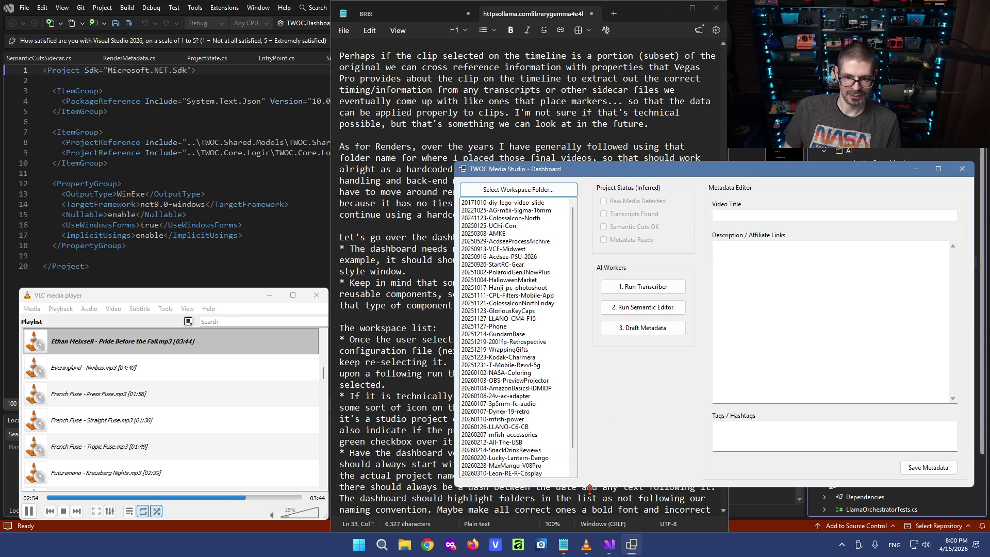
drag(588, 486, 585, 514)
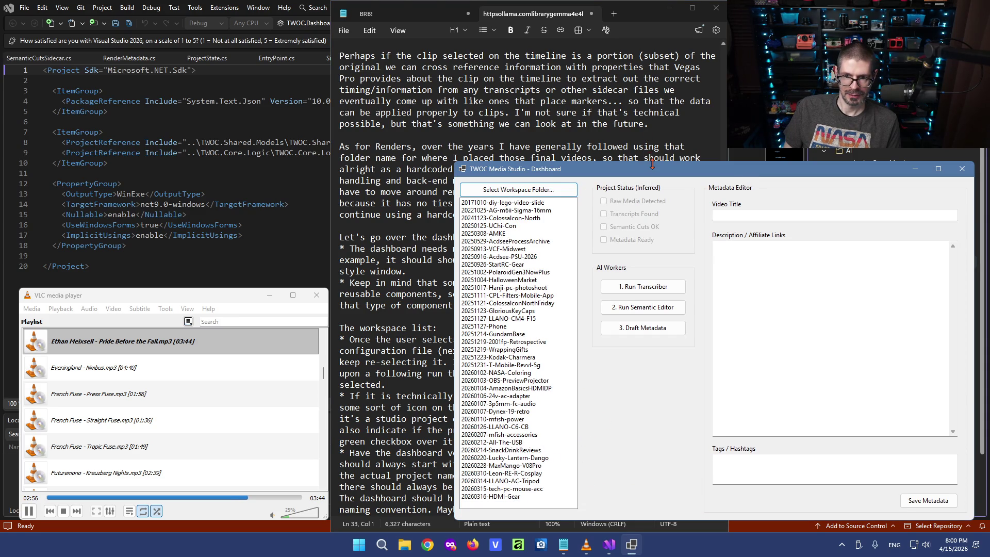
drag(651, 163, 661, 95)
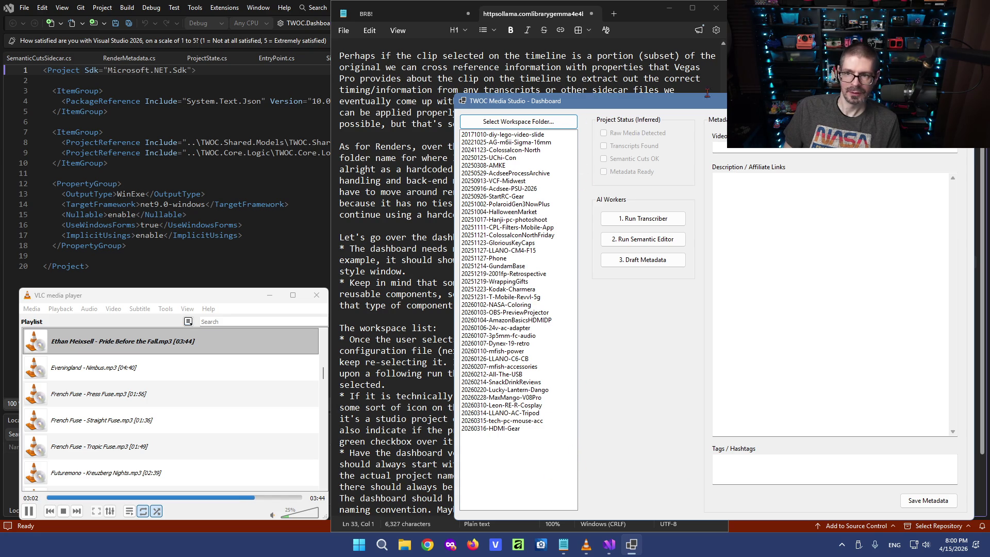
click(475, 364)
click(422, 317)
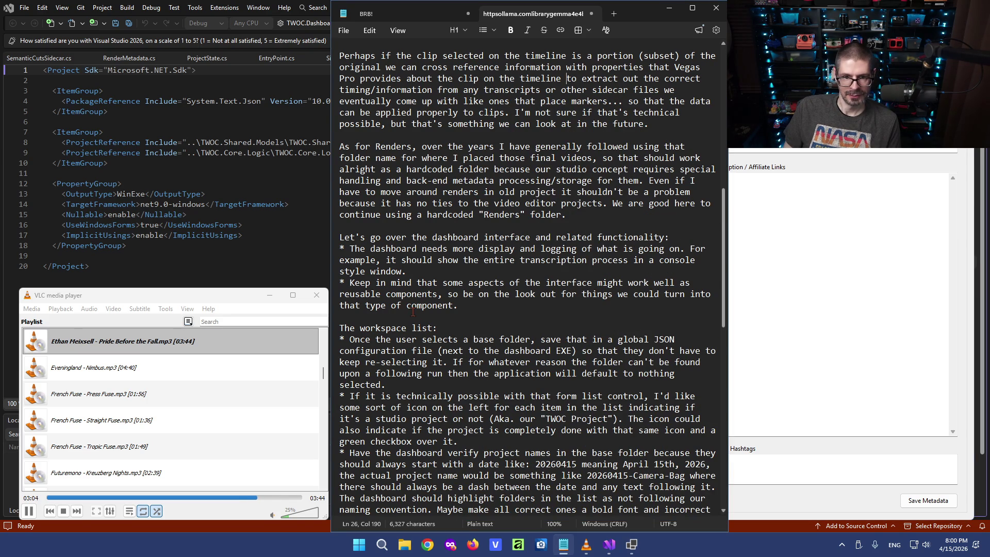
scroll(465, 229, up, 1)
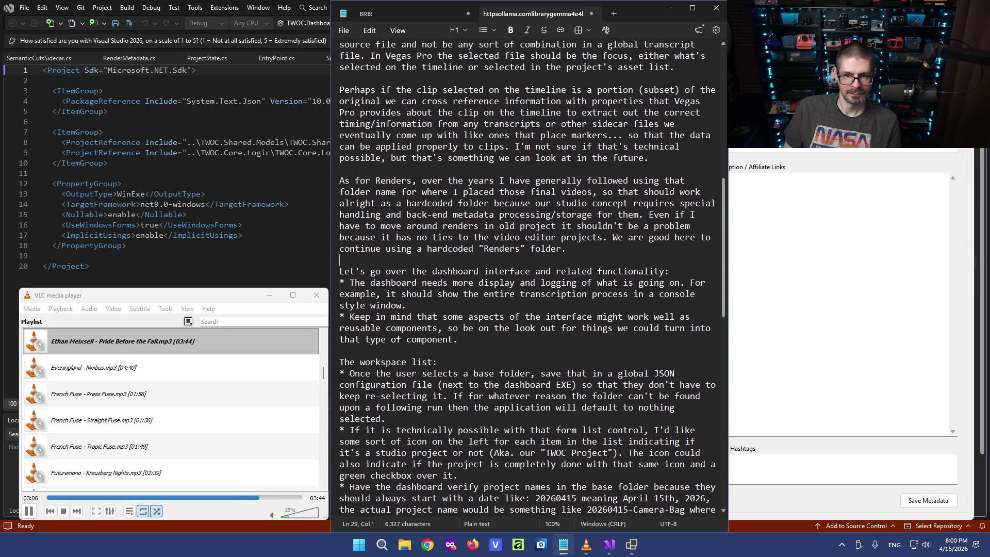
Write a new first bullet: the console has three UI areas, a workspace list and a tabbed project view.
click(682, 269)
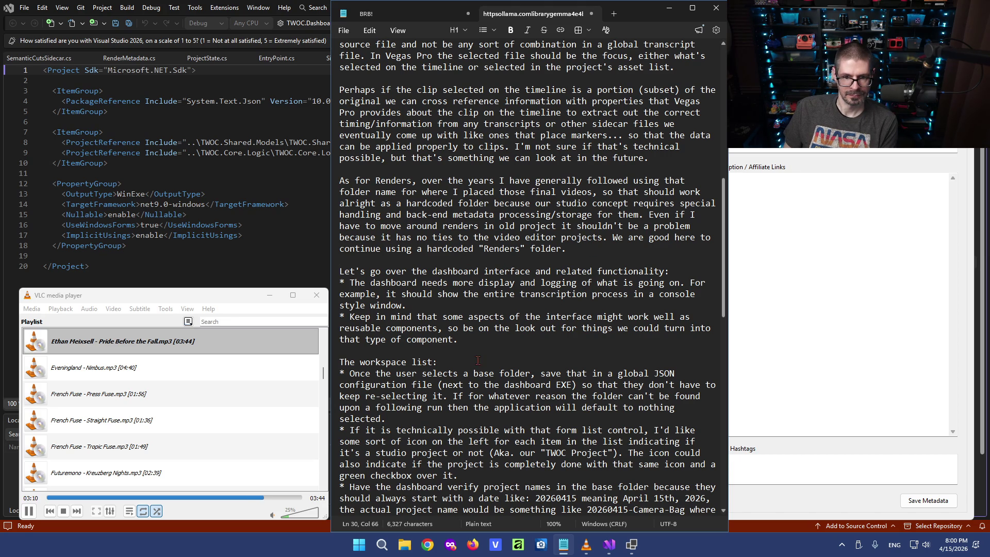
key(Return)
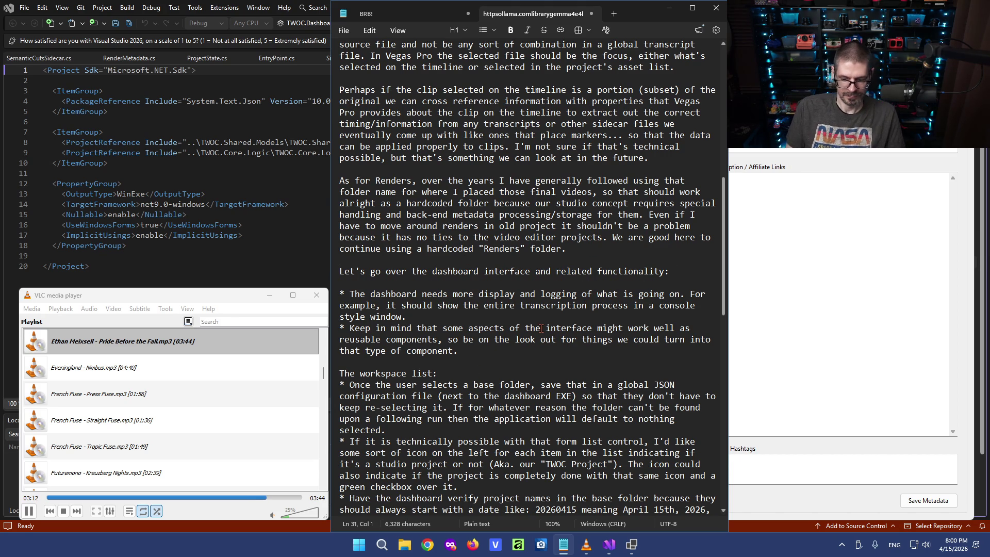
text(* The co)
text(nsole should consist of three U)
text(I com)
key(BackSpace)
key(BackSpace)
key(BackSpace)
text(areas. )
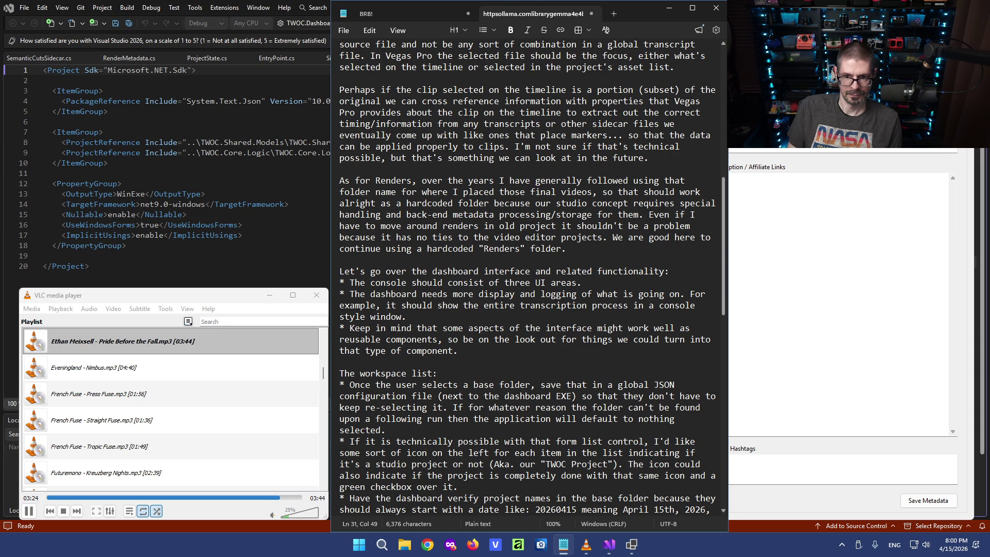
text(The workspace that lists proje)
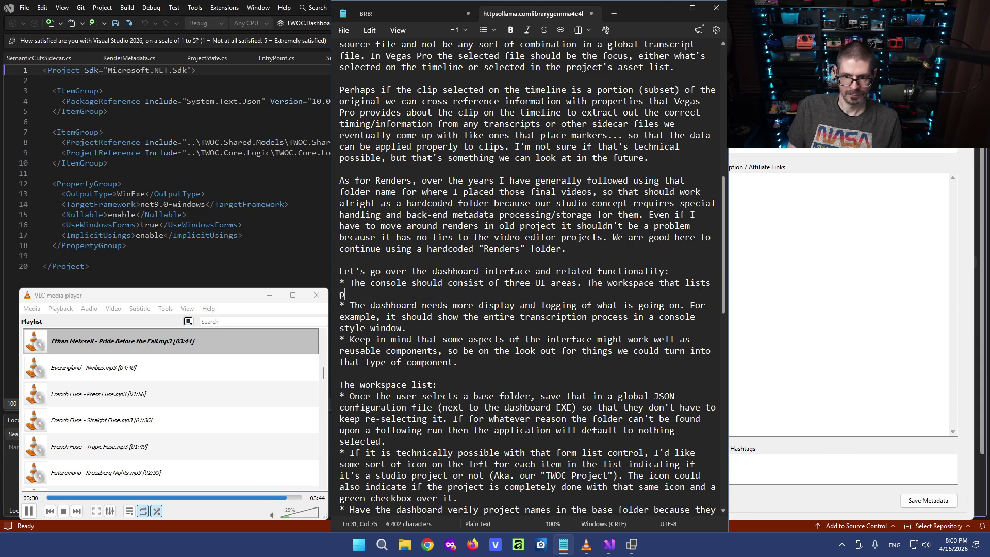
text(cts in the virtual stui)
key(BackSpace)
text(dio)
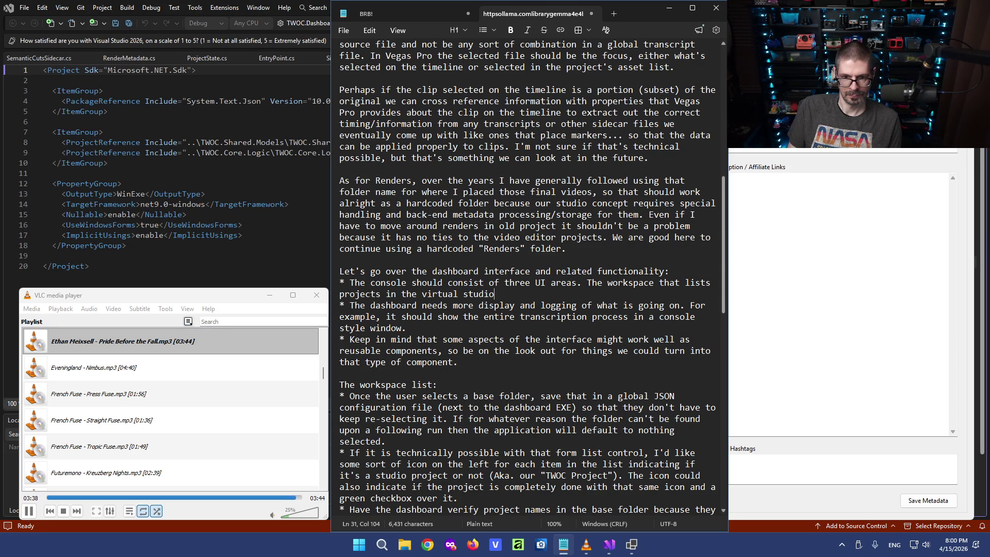
text( (whatever folder the )
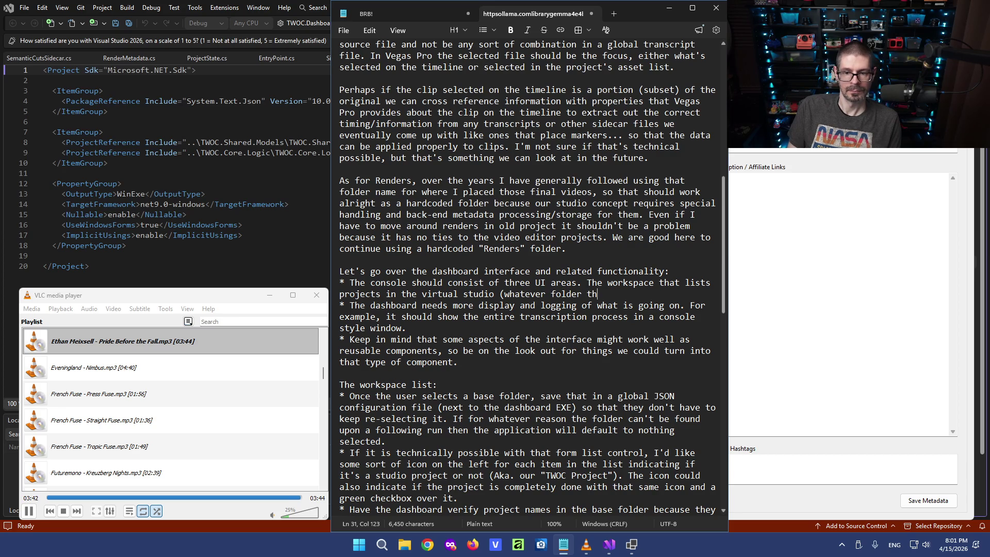
text(user selects)
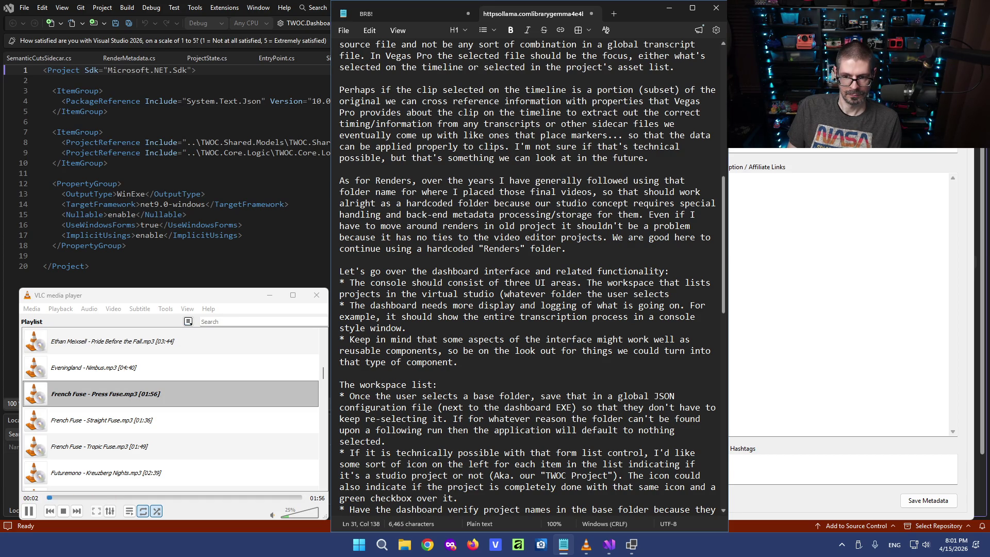
text().)
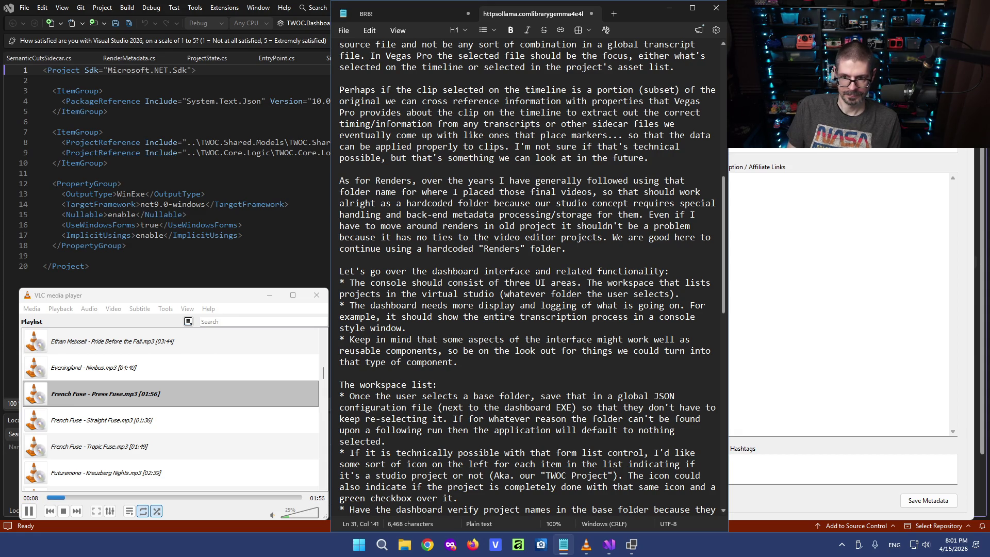
text(To the right )
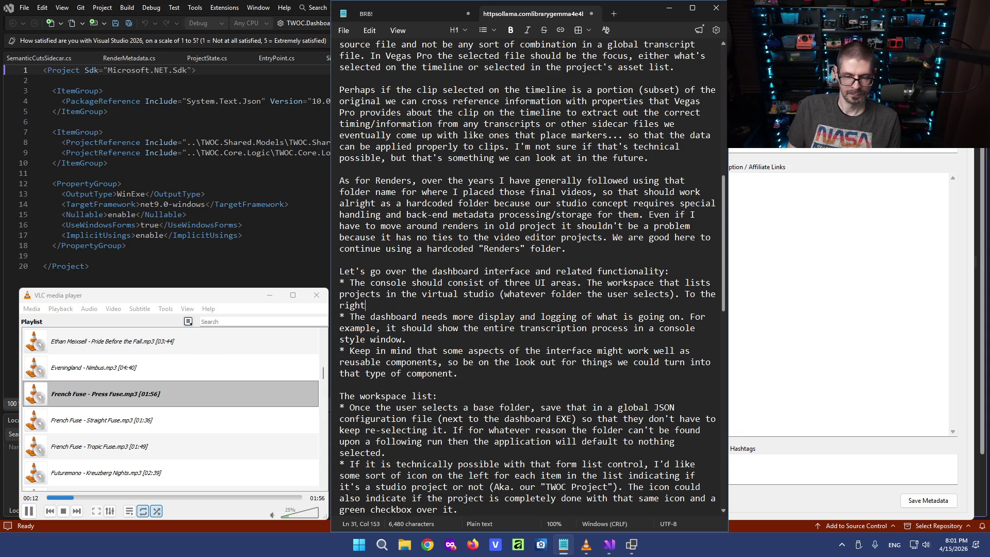
text(of that, )
text(a tab)
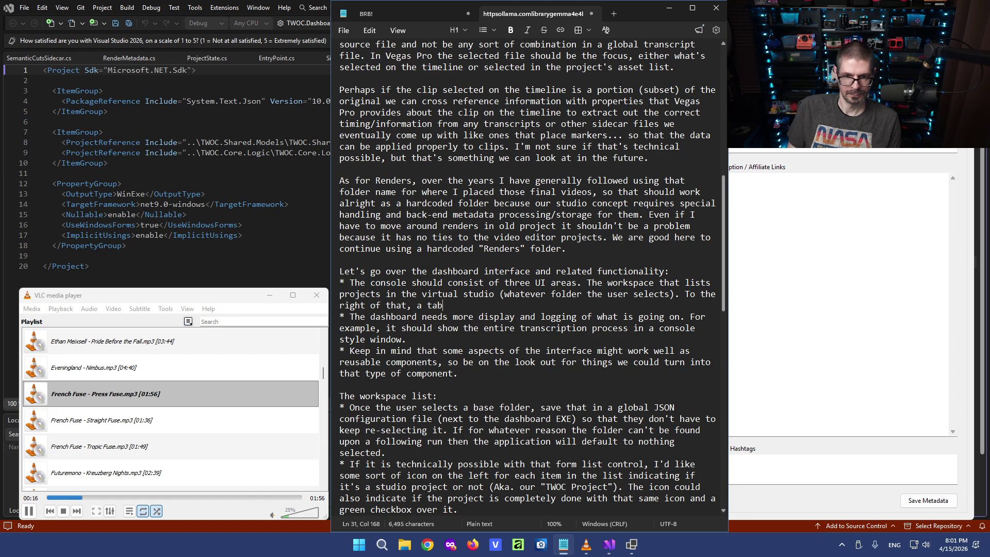
text(bed interface)
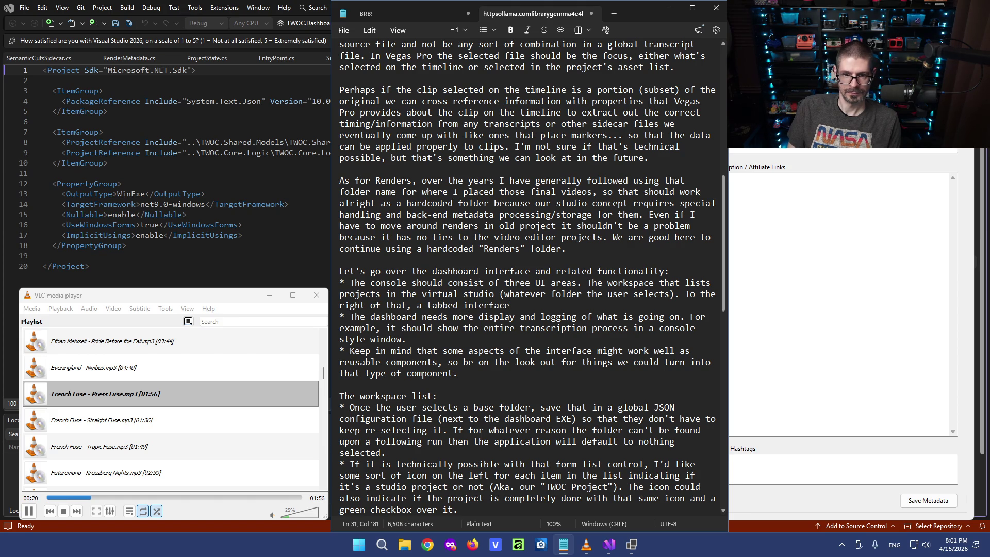
text( for)
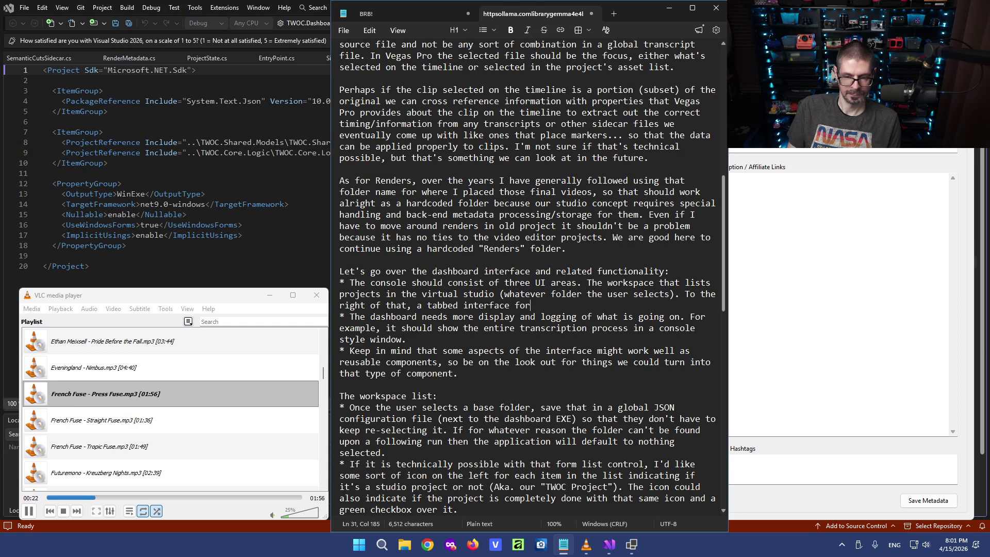
text( the selected project)
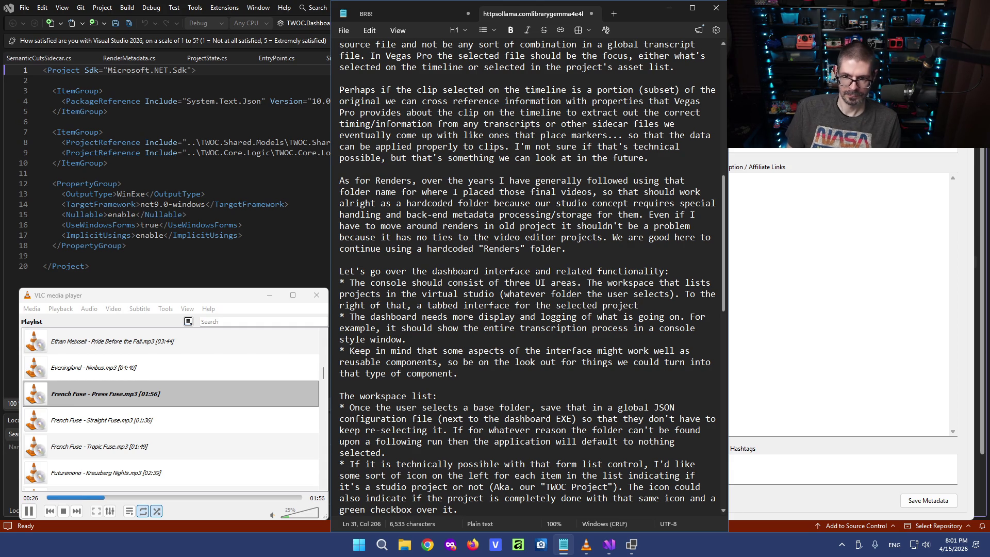
text(. To the bottom of )
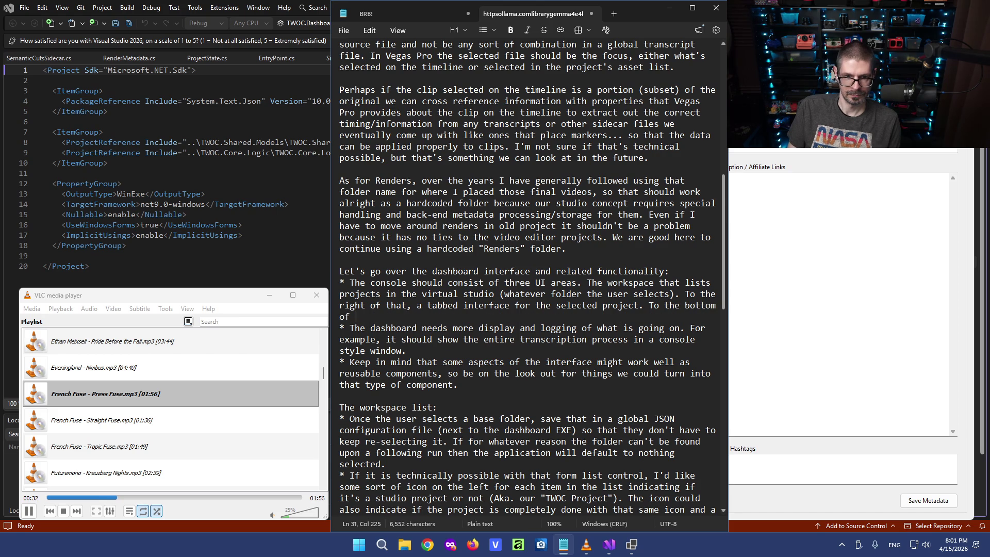
text(he workspaace )
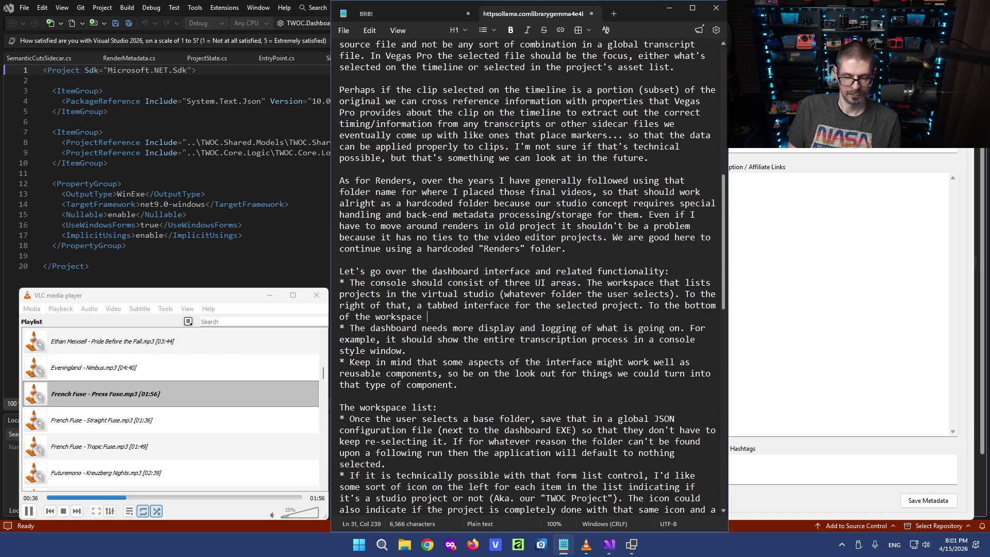
text(ist an)
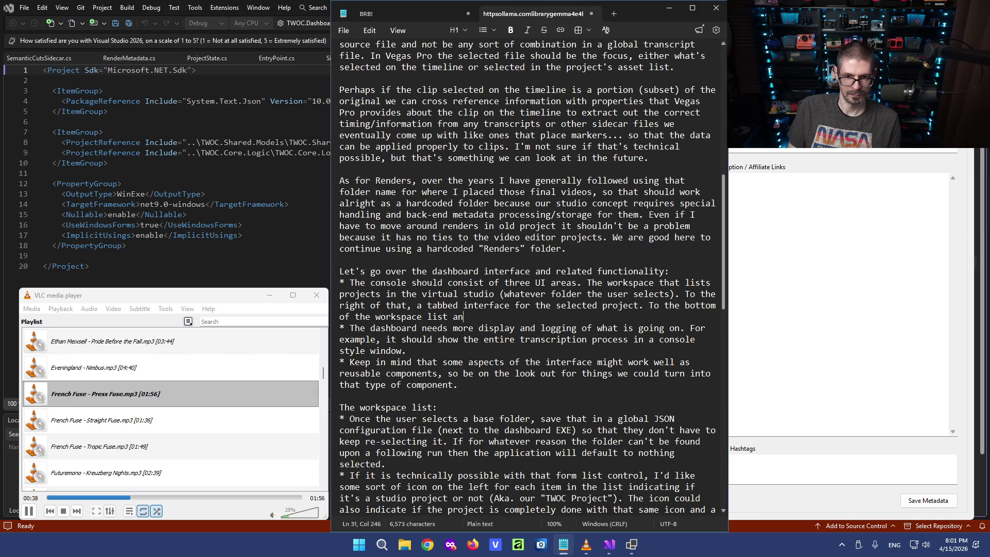
text(d selected project)
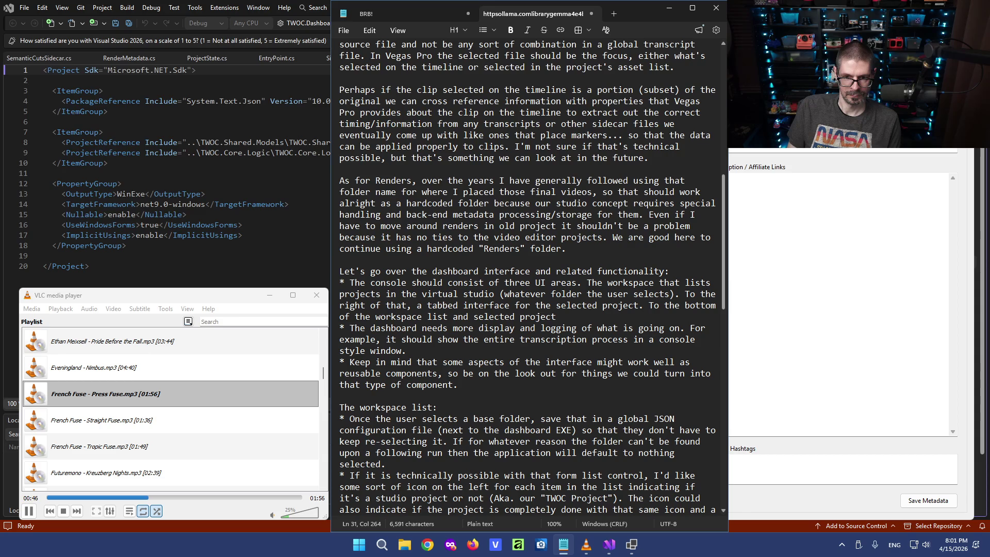
text( UI)
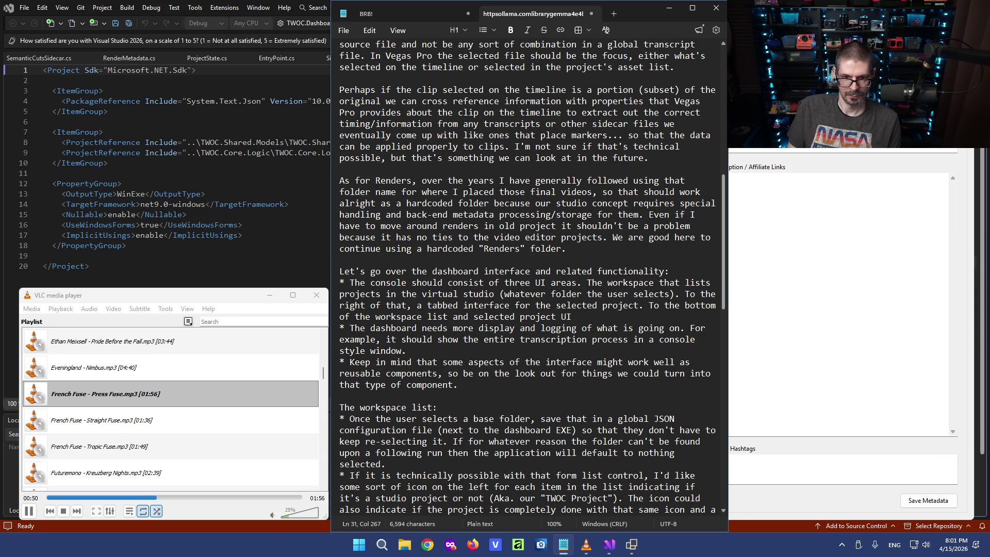
text( there should be a console style window tra)
Continue the console bullet: it shows everything going on, can pop out, and text can be copied.
key(BackSpace)
key(BackSpace)
key(BackSpace)
text(that displays information on )
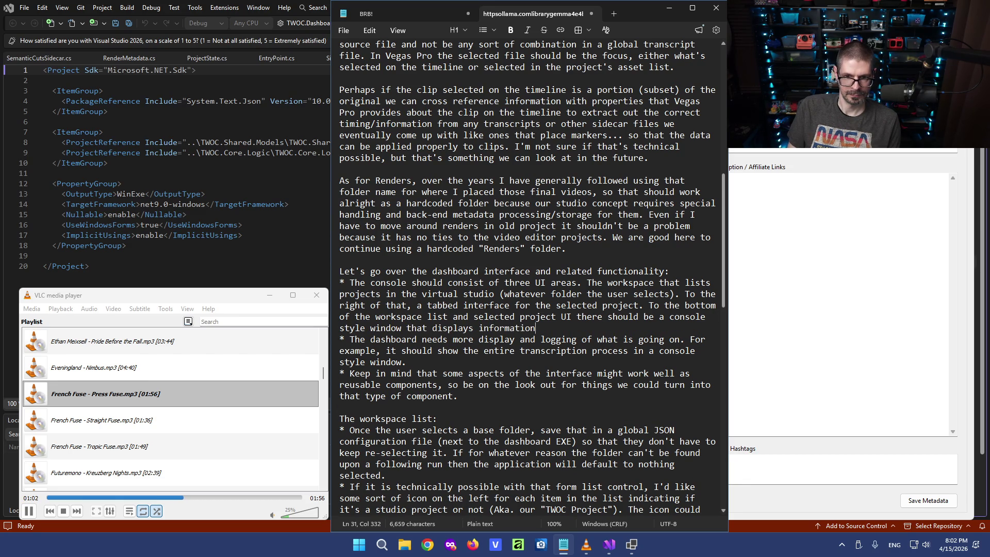
text(everything going on)
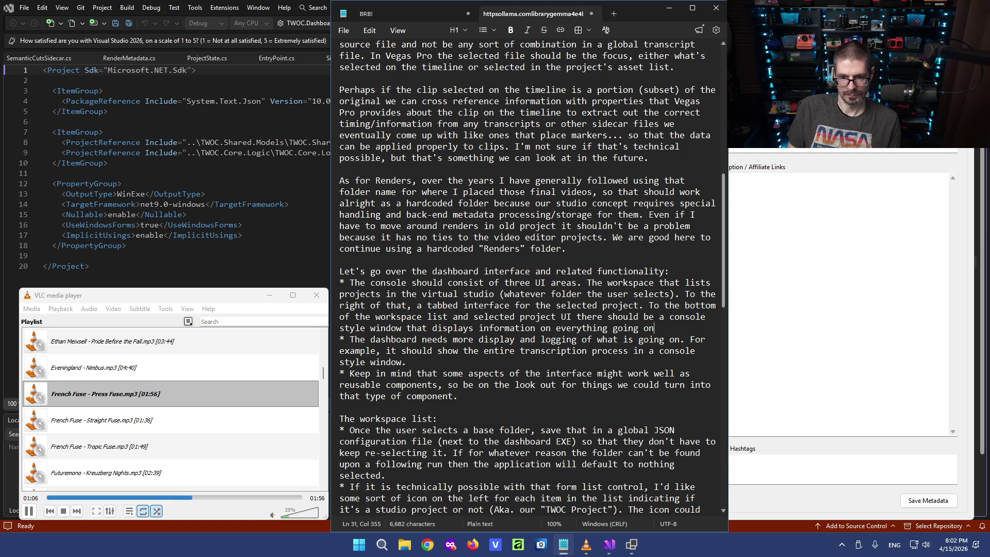
text(. This)
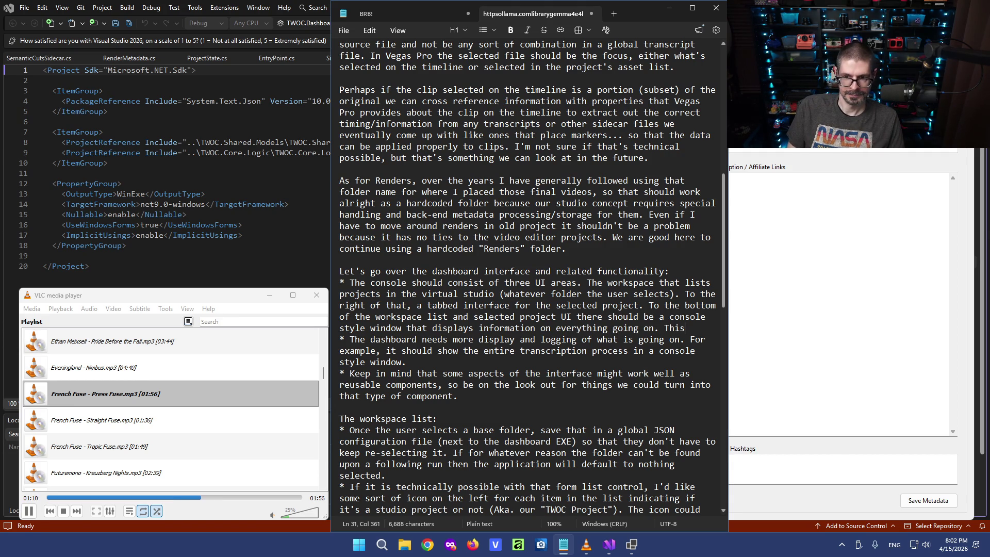
text( console can pop-out or expand to fill the entire screen as needed.)
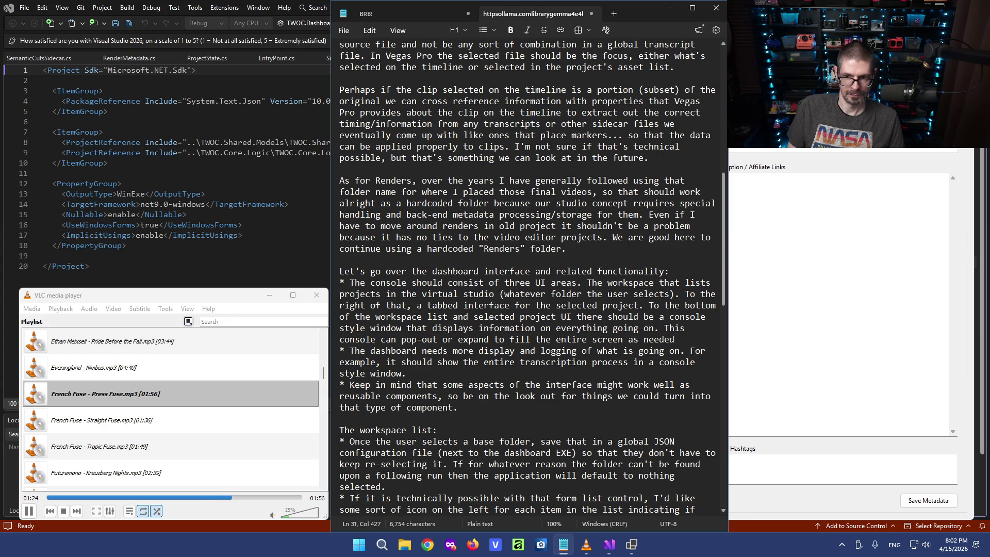
text( U)
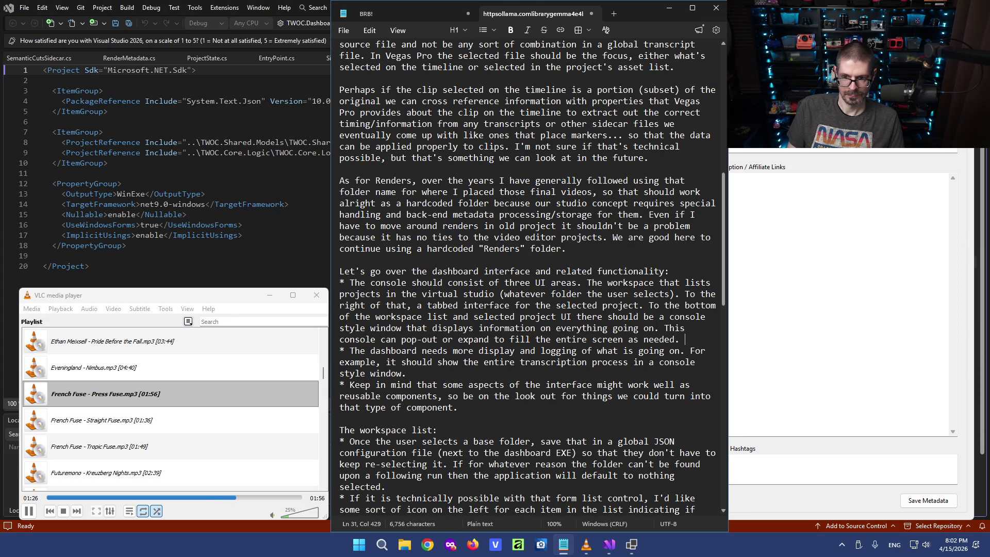
text(sers should be able to copy)
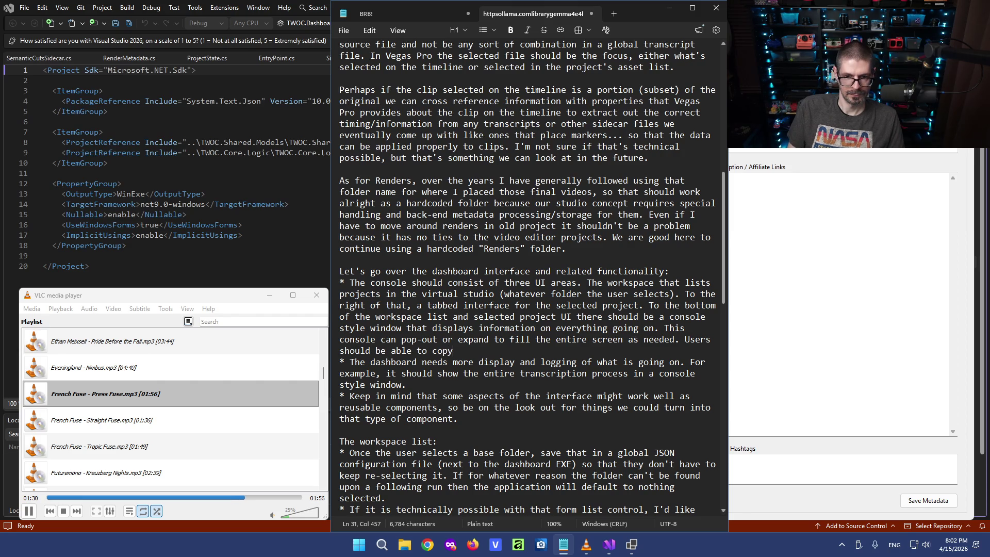
text( text from it.)
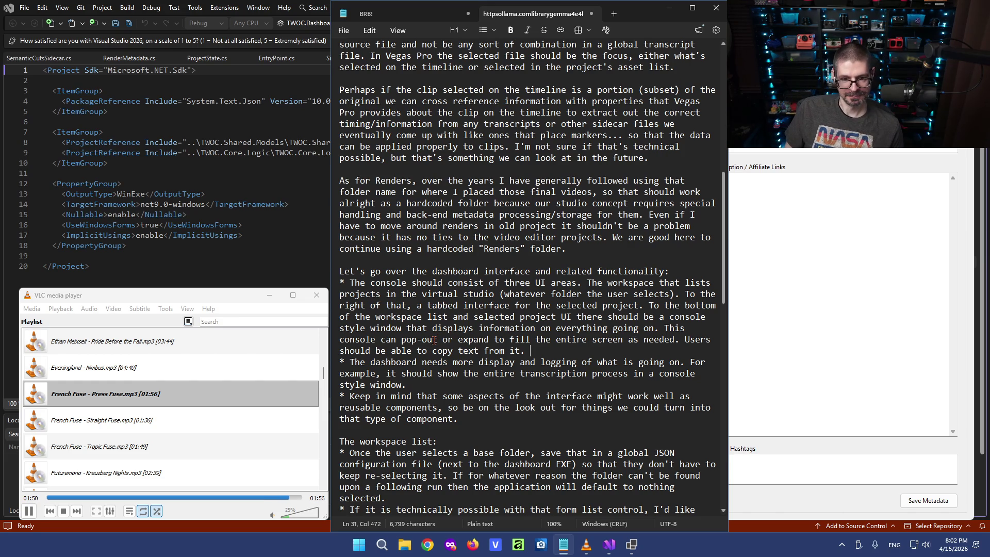
scroll(436, 339, down, 2)
scroll(476, 256, down, 2)
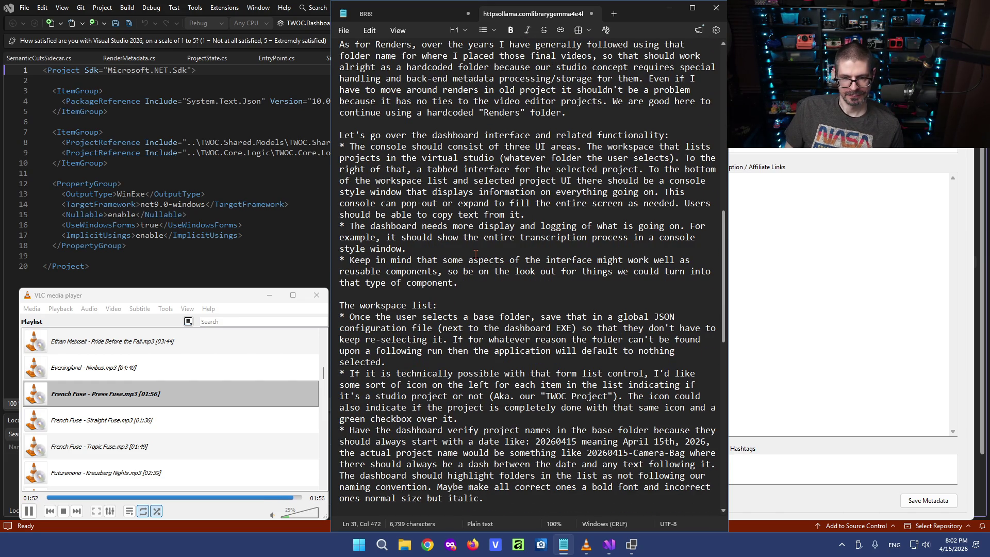
scroll(476, 256, down, 1)
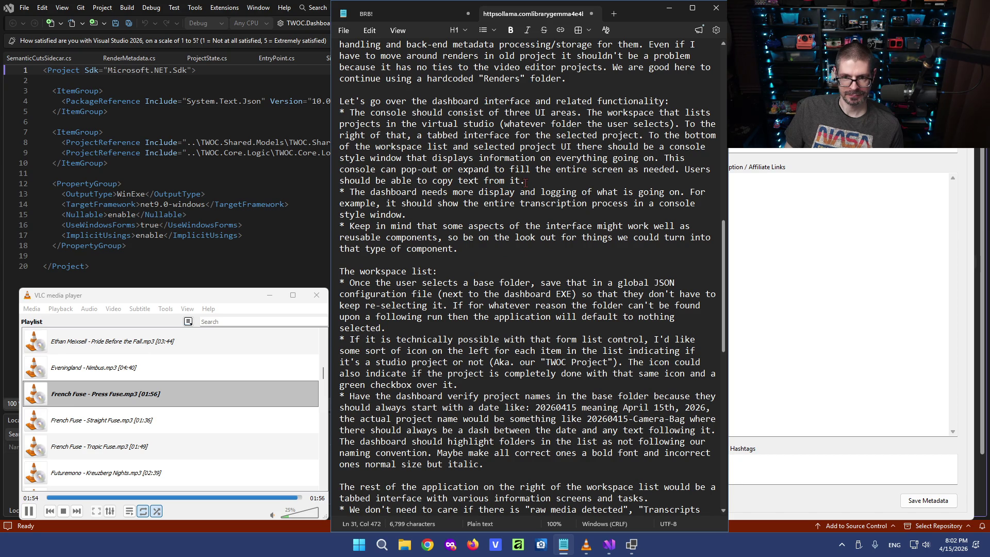
scroll(384, 203, up, 1)
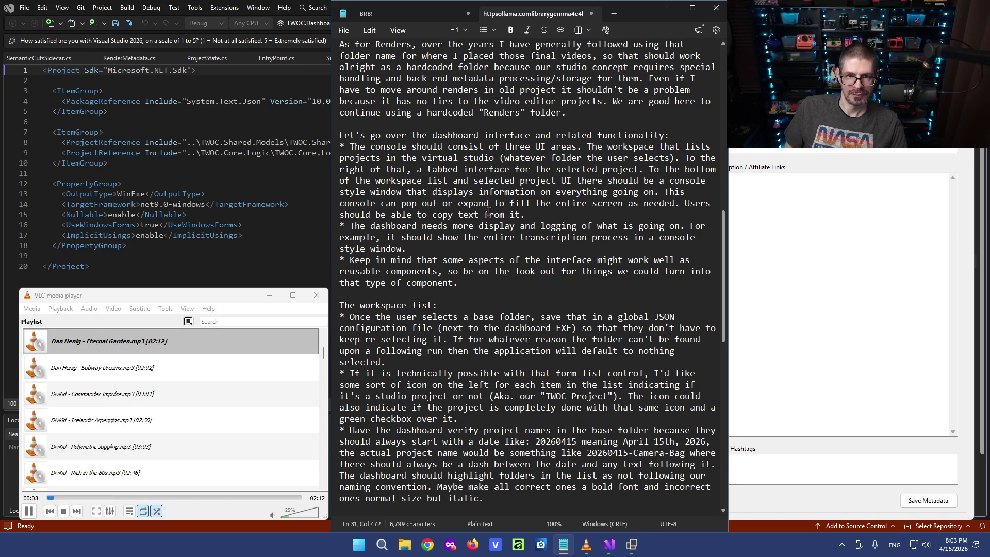
text(They can also minimize it to be a small line that gives)
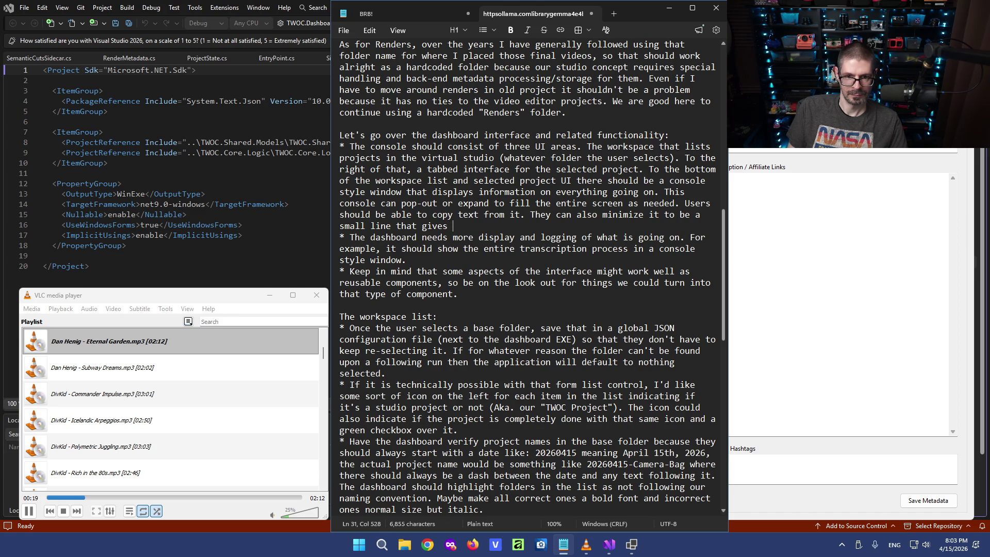
End the console bullet with a minimize-to-a-small-line processing indicator option.
key(BackSpace)
key(BackSpace)
key(BackSpace)
text(hat might give at least some indication that process)
text(ing is happening.)
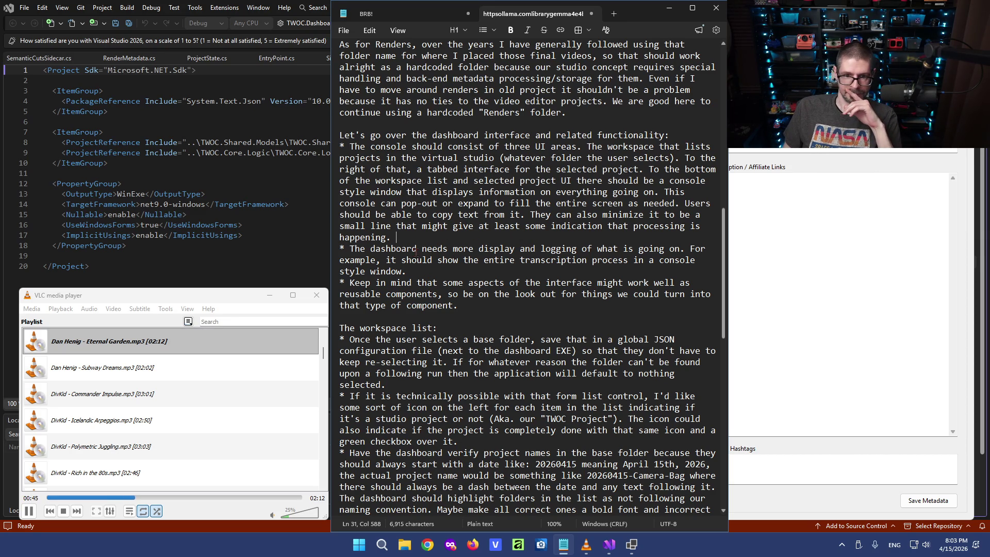
click(350, 249)
text(So)
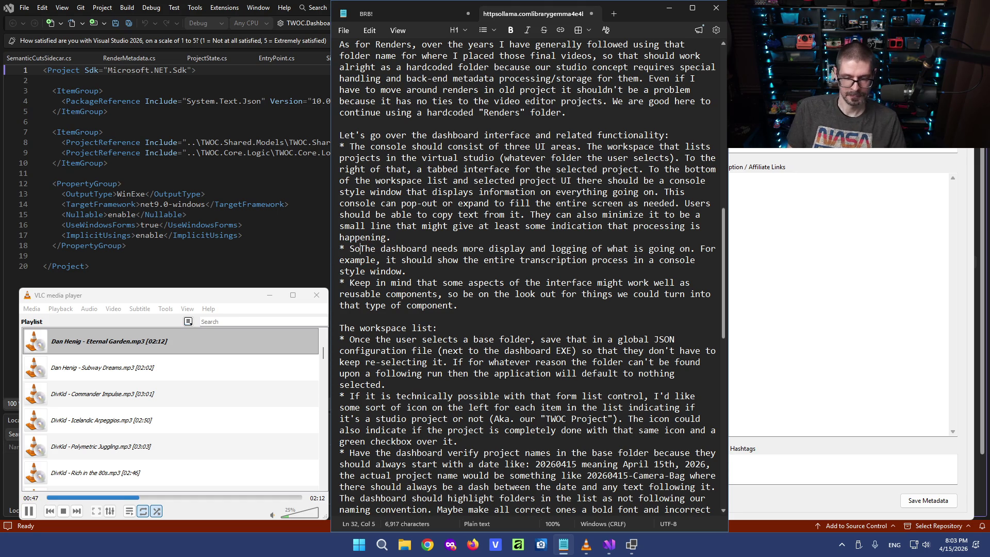
Prefix the logging bullet with 'So', add 'of' after 'display', and append the take-finding and processing sentences.
key(Delete)
text(t)
click(529, 249)
text(of)
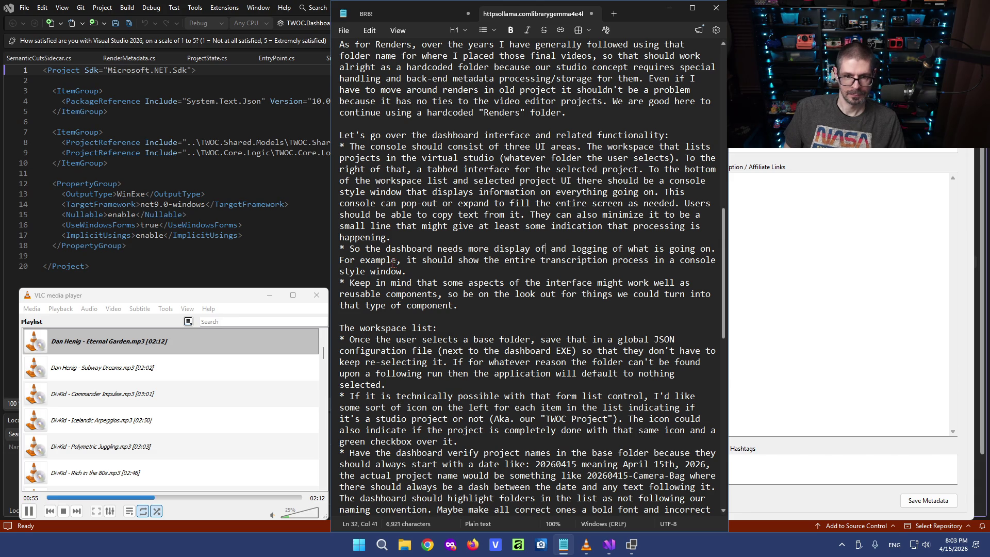
drag(404, 261, 566, 261)
click(502, 271)
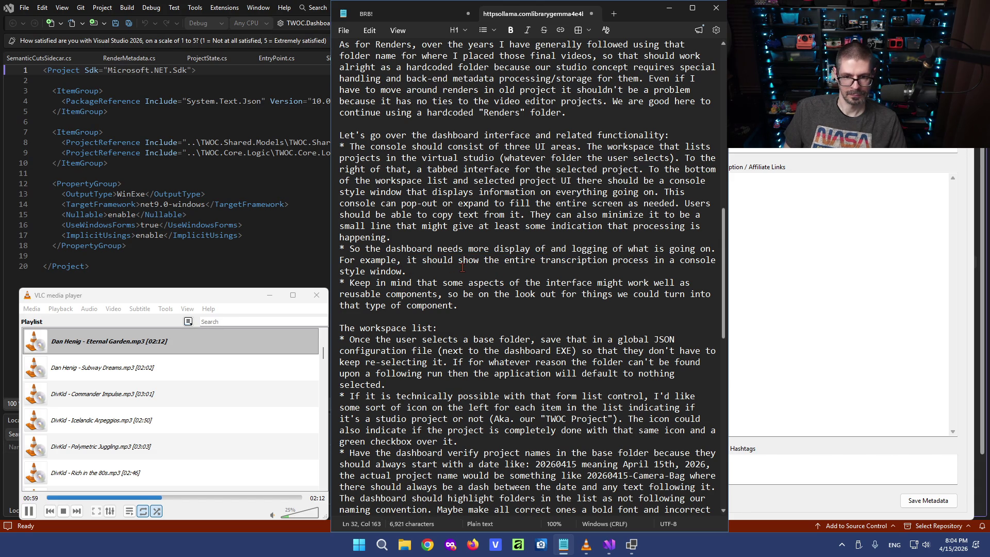
text(It should show)
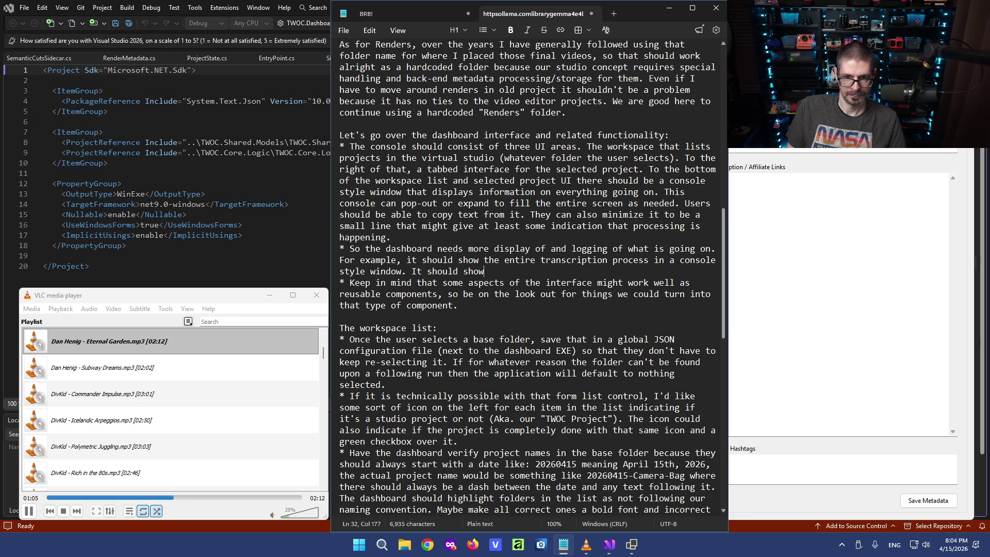
text( when )
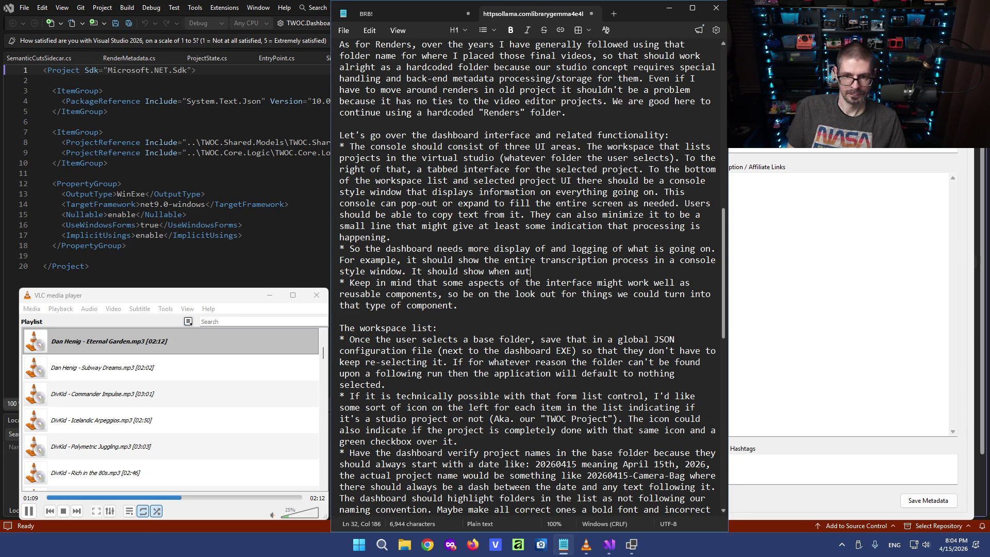
text(the system is trying to find takes in a video file. )
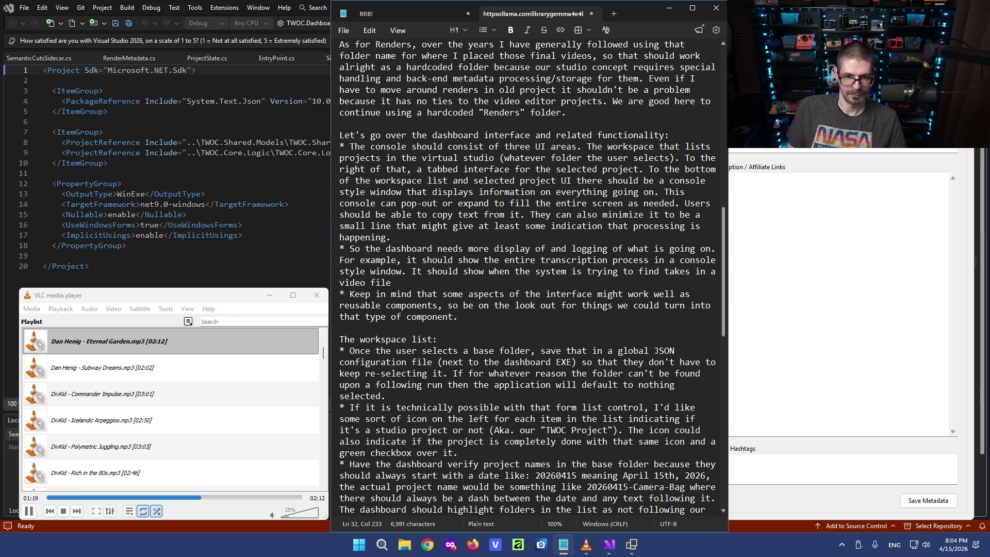
text(It should show)
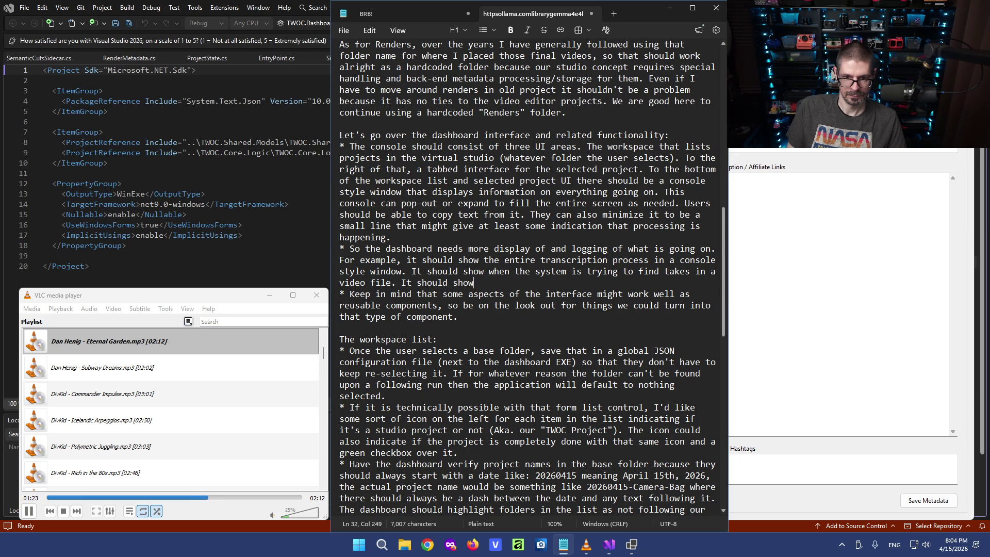
text( everyh)
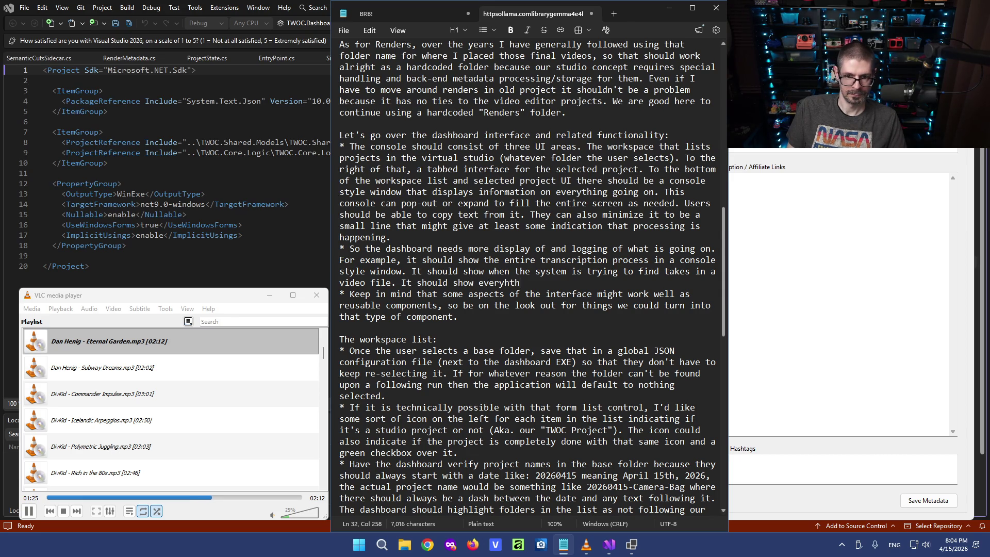
key(BackSpace)
text(thing...)
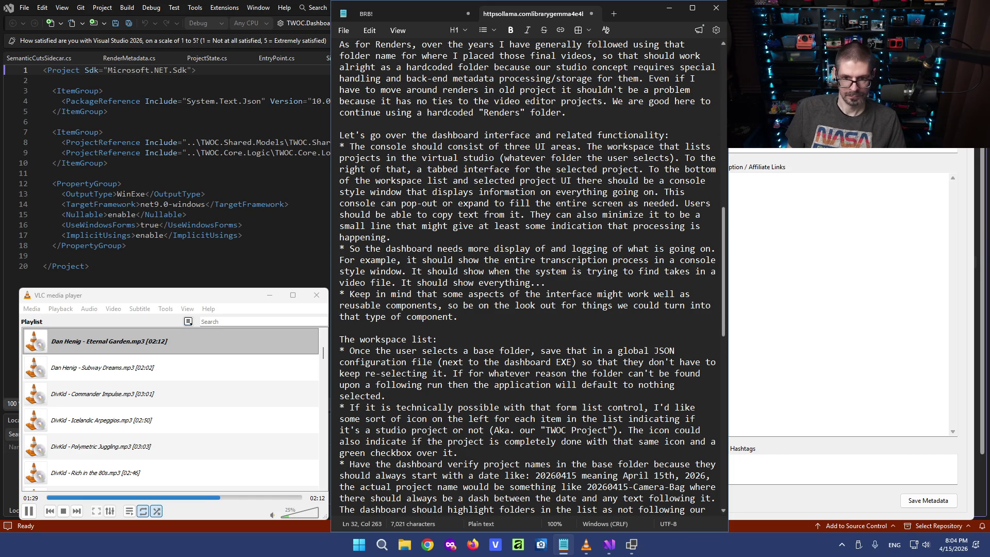
Review the trailing dots and the reusable-components bullet, returning to the end of the console bullet.
key(Left)
text(related to processing)
key(Right)
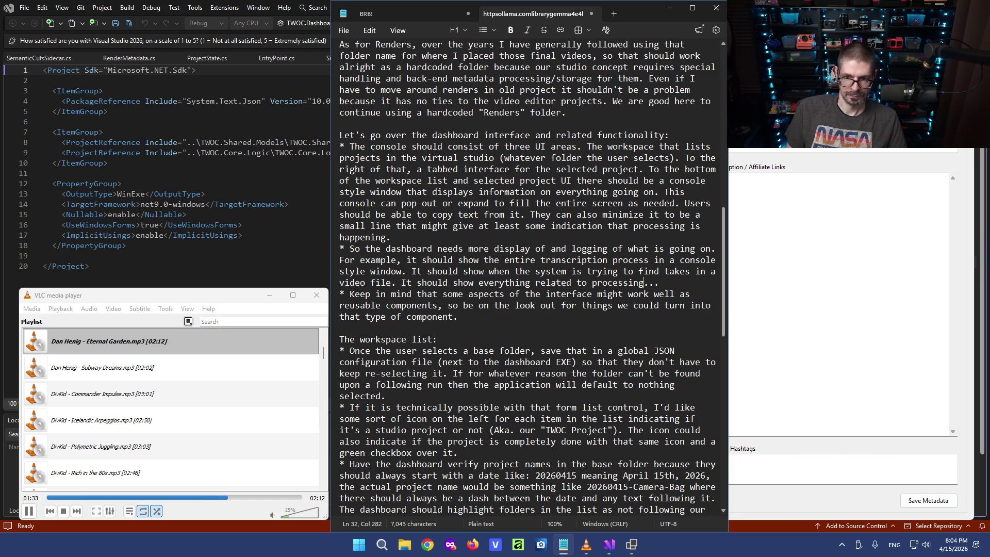
key(Down)
key(Down)
key(Right)
key(Right)
key(End)
key(Down)
scroll(455, 326, down, 1)
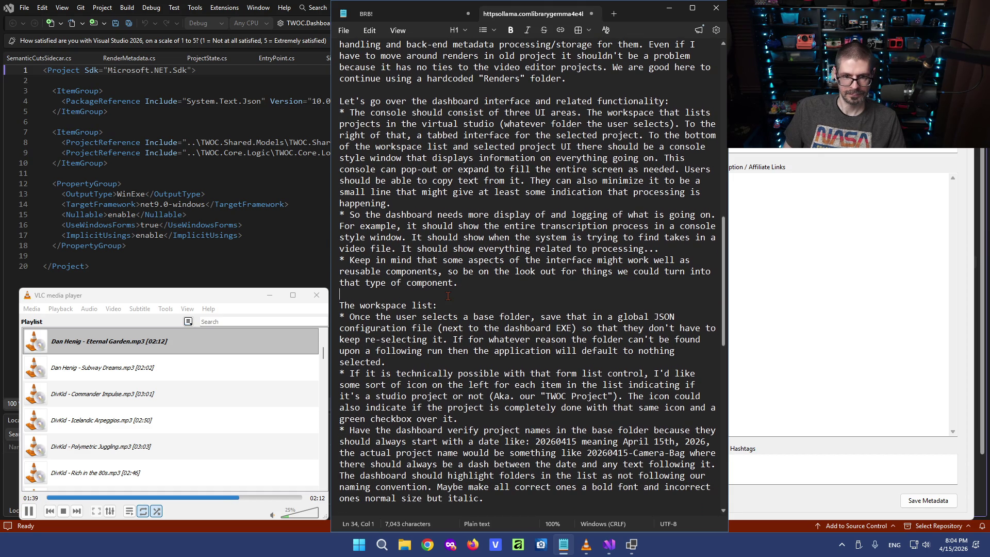
click(613, 240)
scroll(614, 248, up, 1)
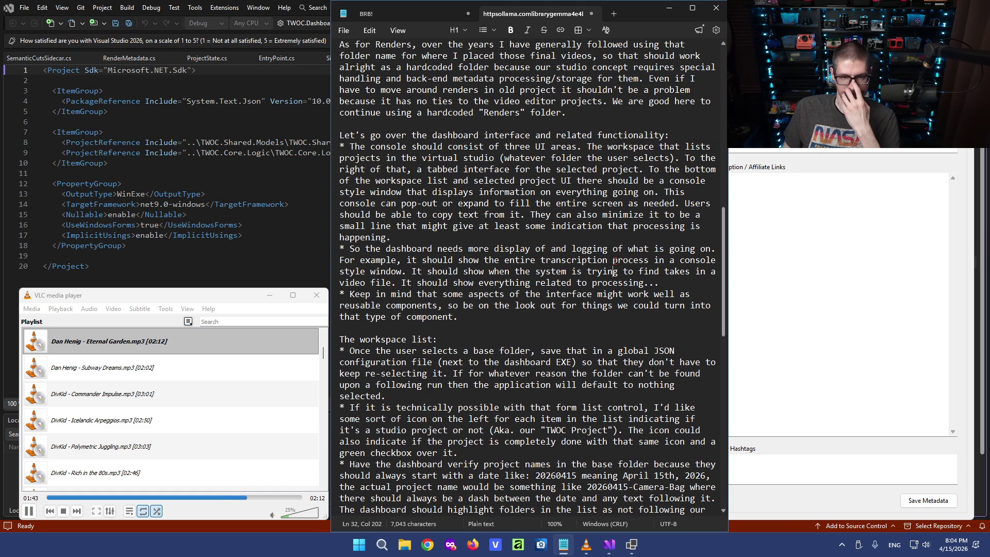
click(531, 236)
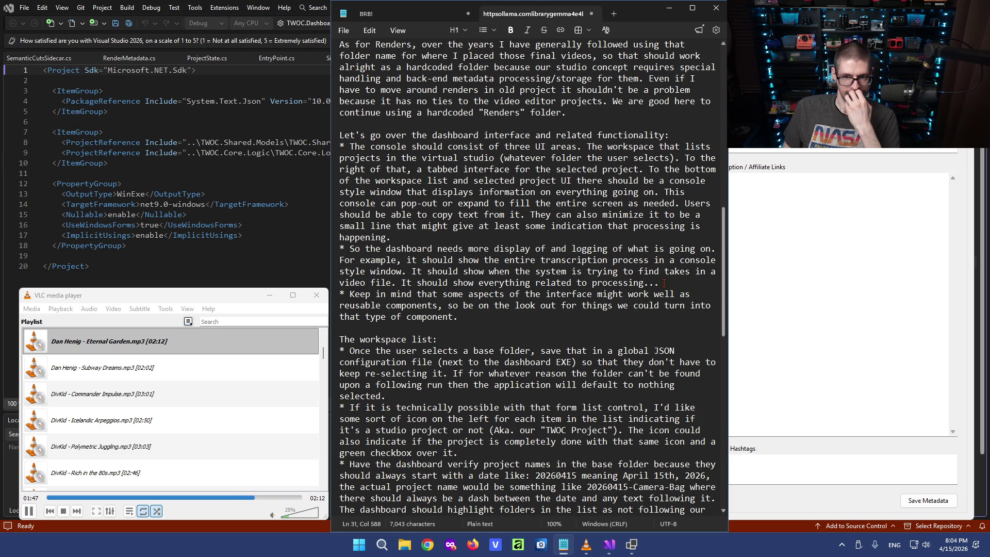
Replace the processing sentence with a note that logging needn't be verbose and could save to a project text file.
drag(664, 284, 402, 283)
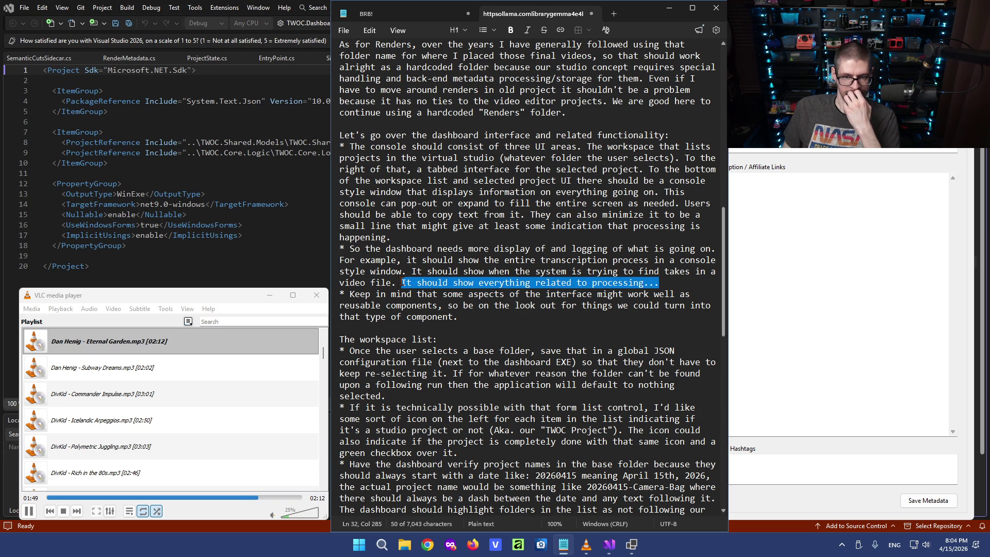
text(It )
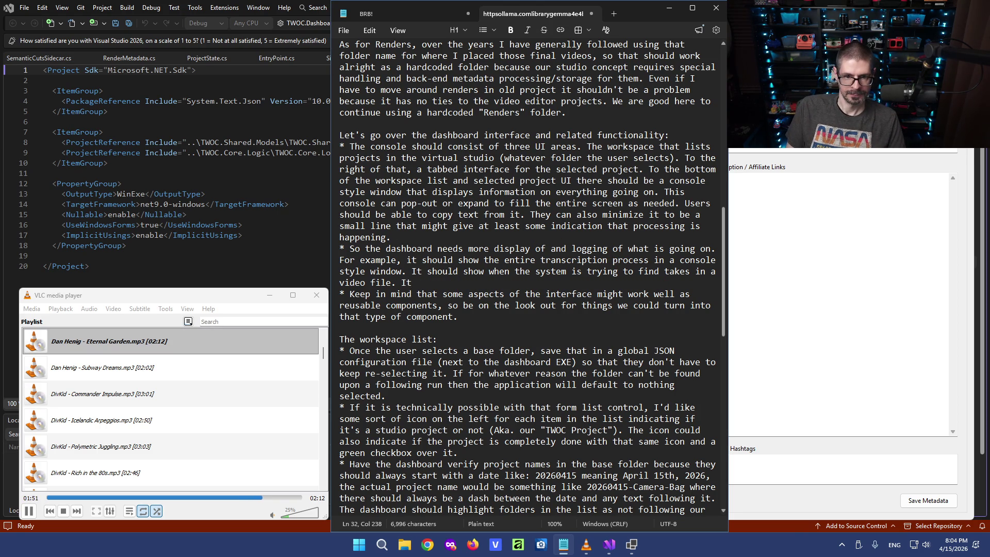
text(doesn't have to be excessively verbose, but )
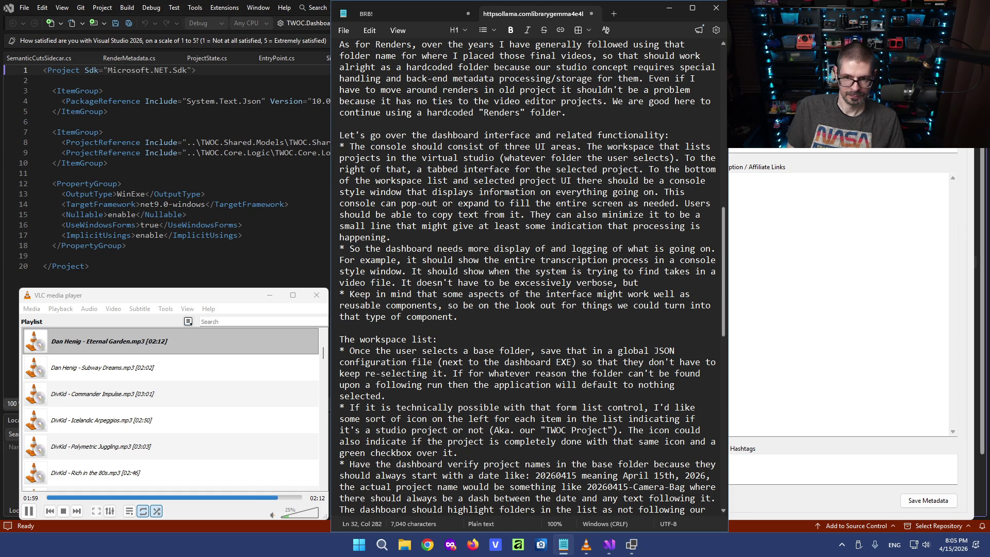
text(it might make sense to have a simple )
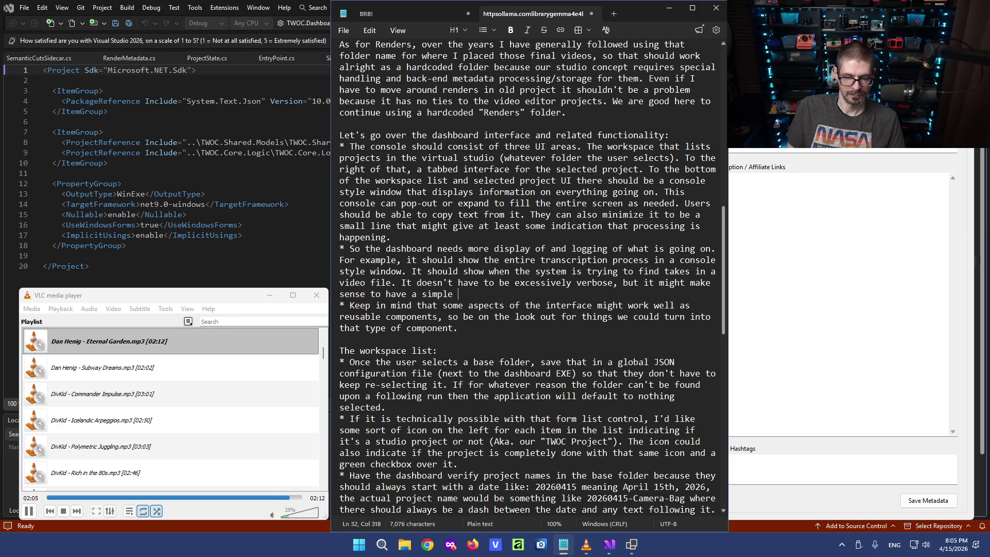
text(text fi)
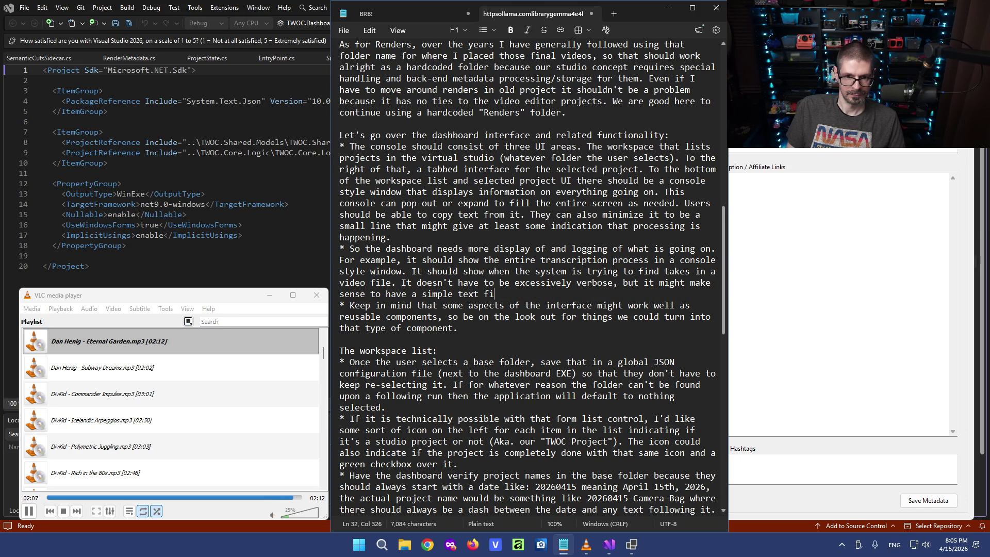
text(le in the project ths sa)
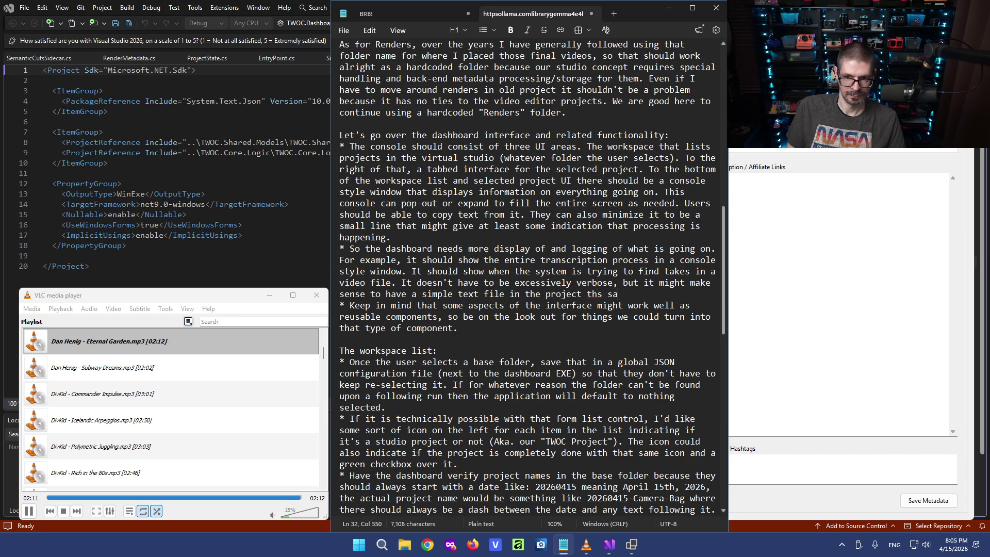
key(BackSpace)
key(BackSpace)
key(BackSpace)
key(BackSpace)
text(at saves all of this pr)
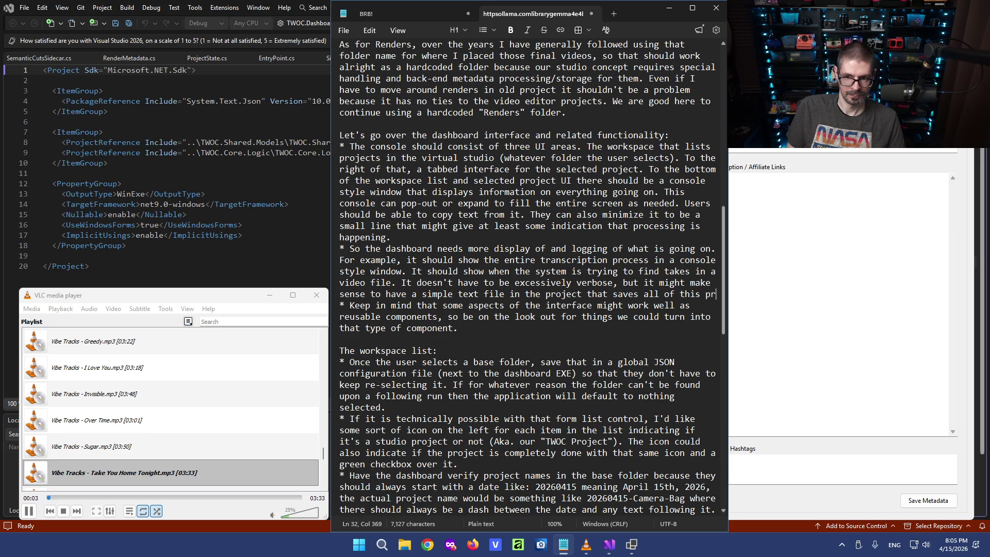
text(ocessing as well)
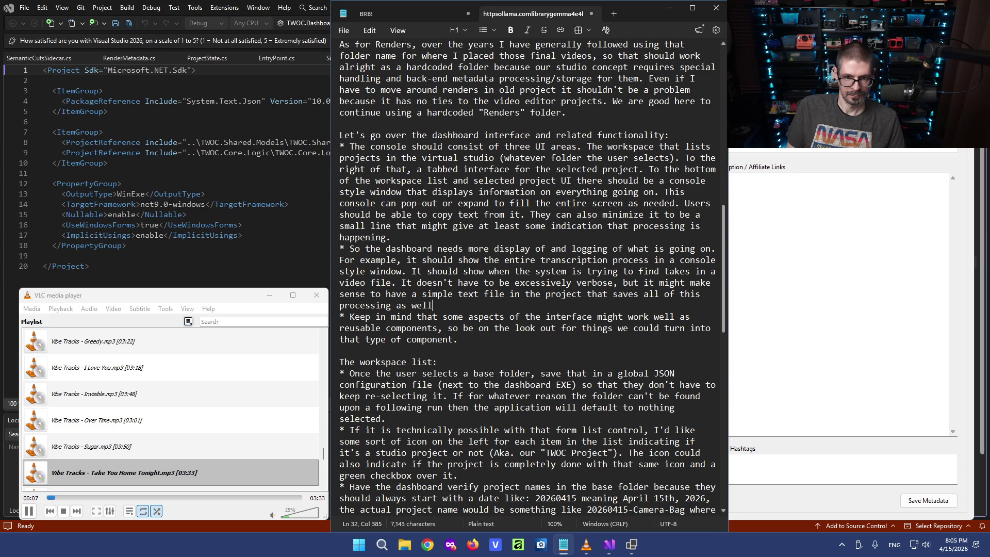
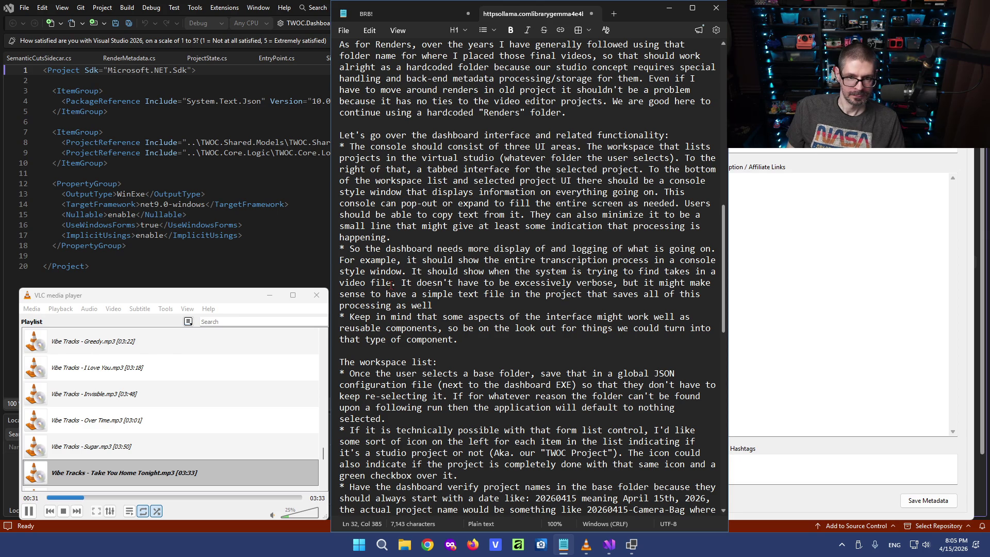
text(to the degree that I could adjust transcription settings.)
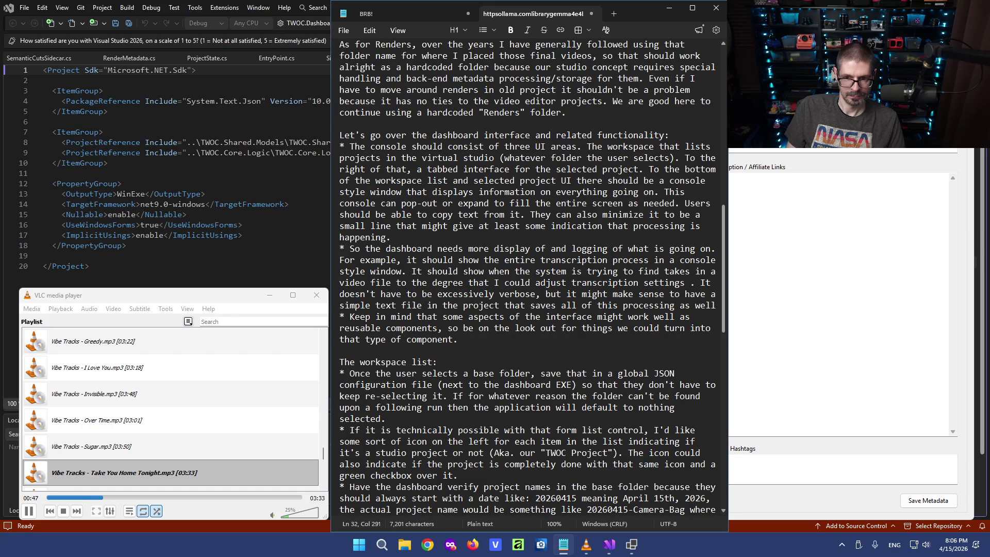
text( based on )
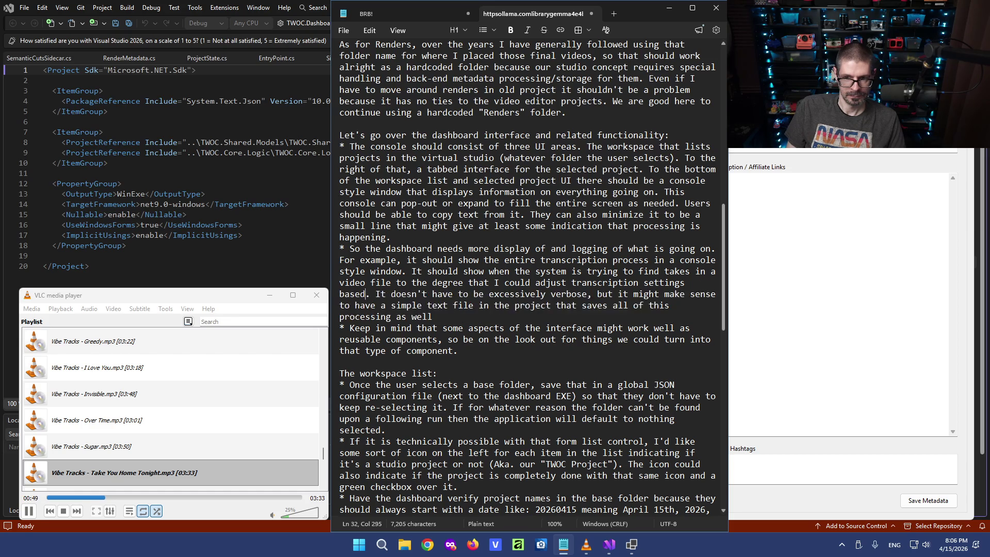
text(the results)
Review the new transcription-settings sentence with the arrow keys, then reach for the taskbar app list.
key(Right)
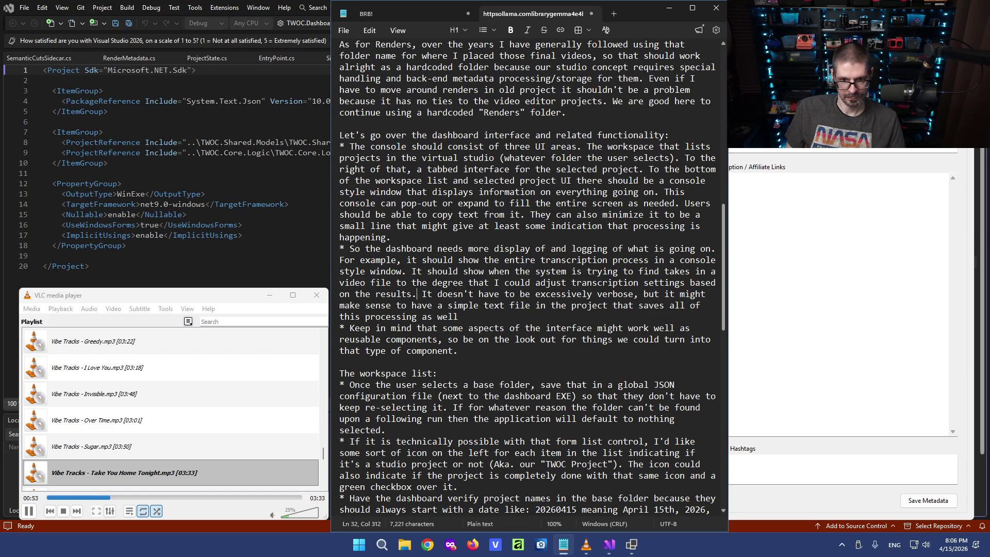
key(Right)
key(Right)
key(Right)
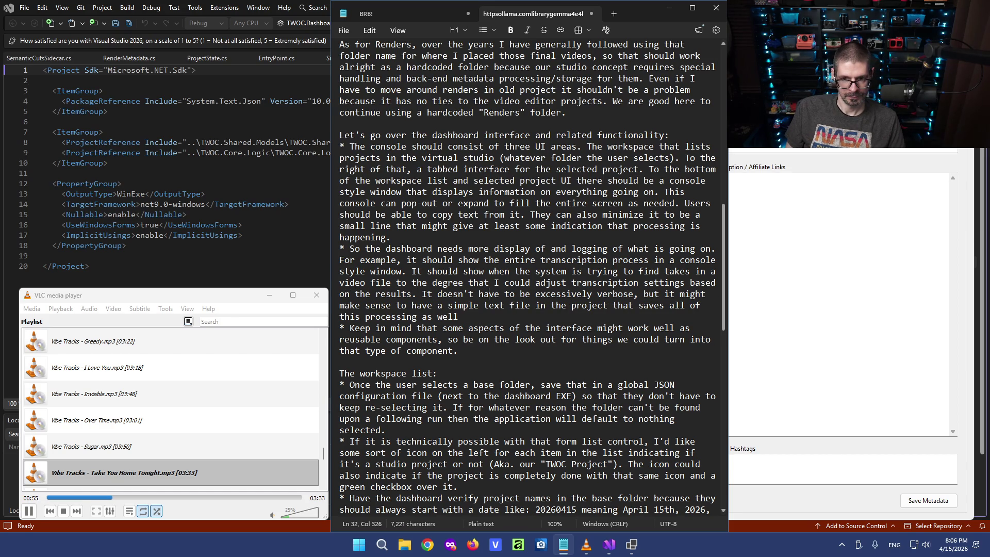
key(Right)
key(Right)
key(Right)
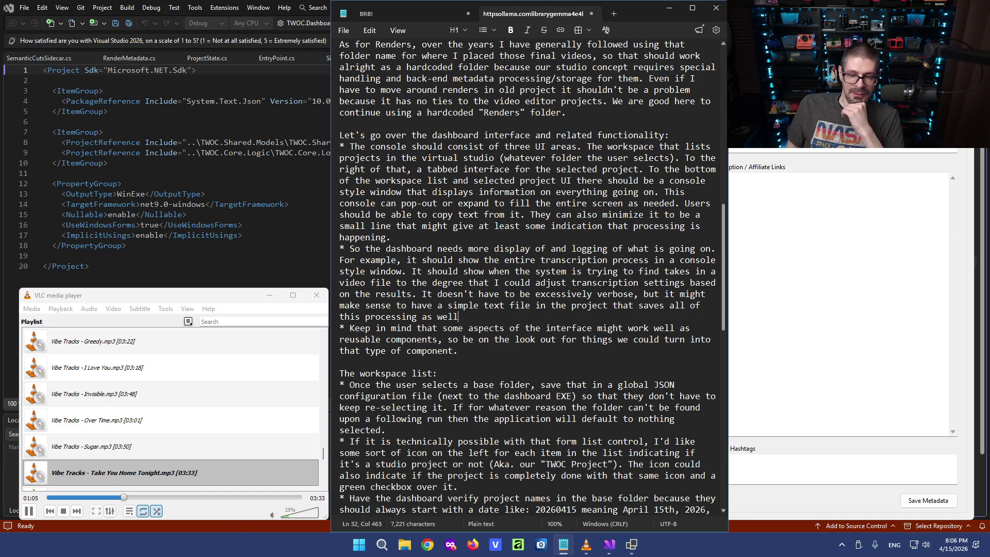
click(358, 544)
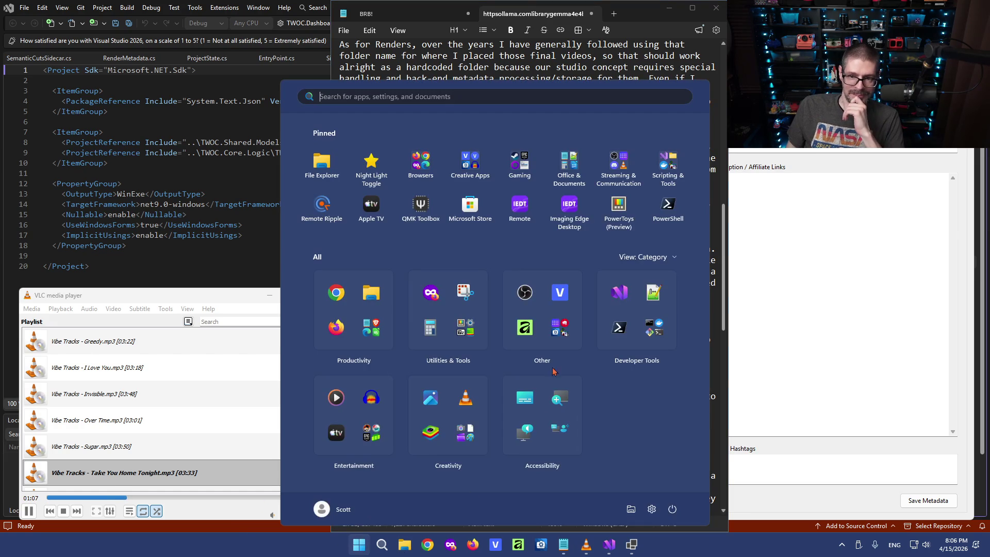
click(619, 292)
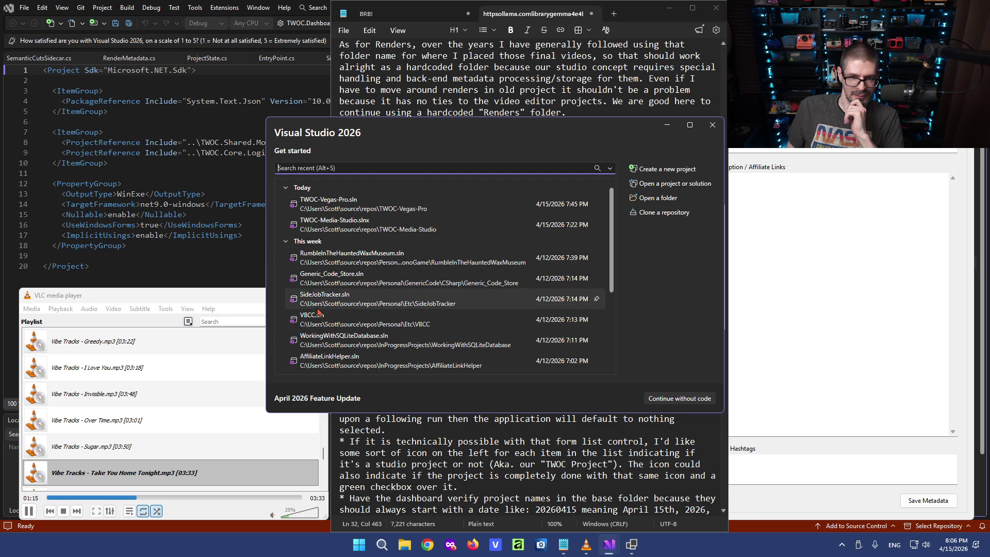
click(712, 126)
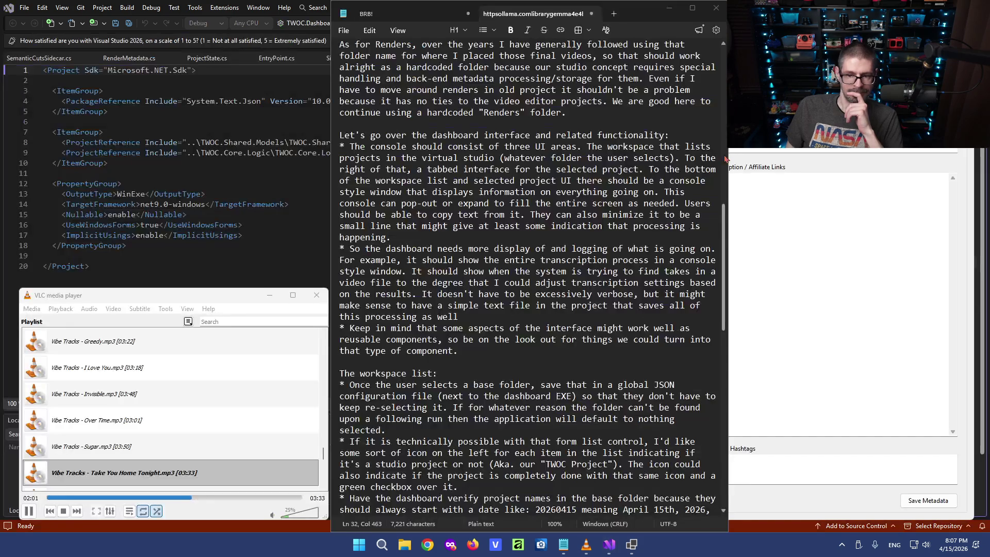
click(482, 352)
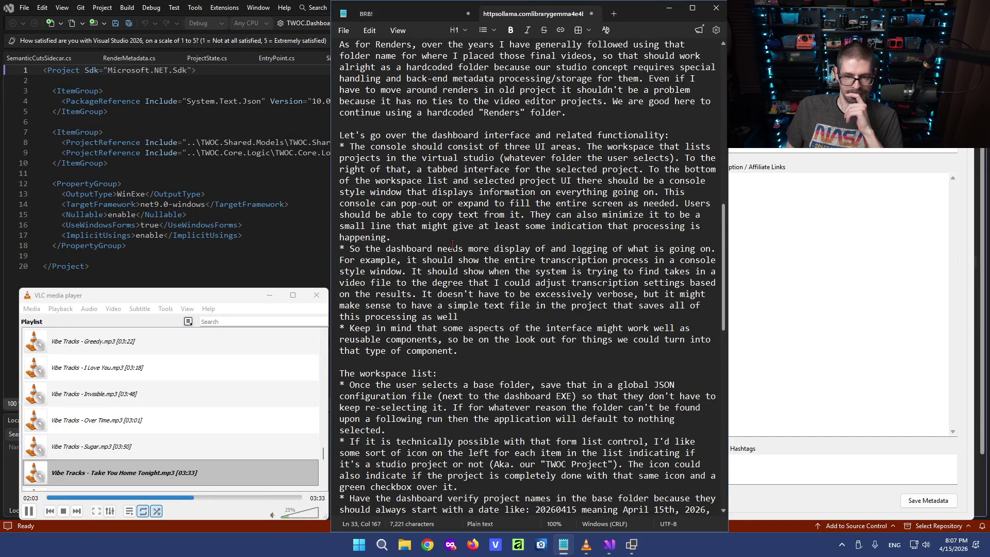
scroll(444, 254, down, 1)
scroll(444, 255, down, 2)
scroll(443, 271, down, 4)
scroll(443, 286, down, 1)
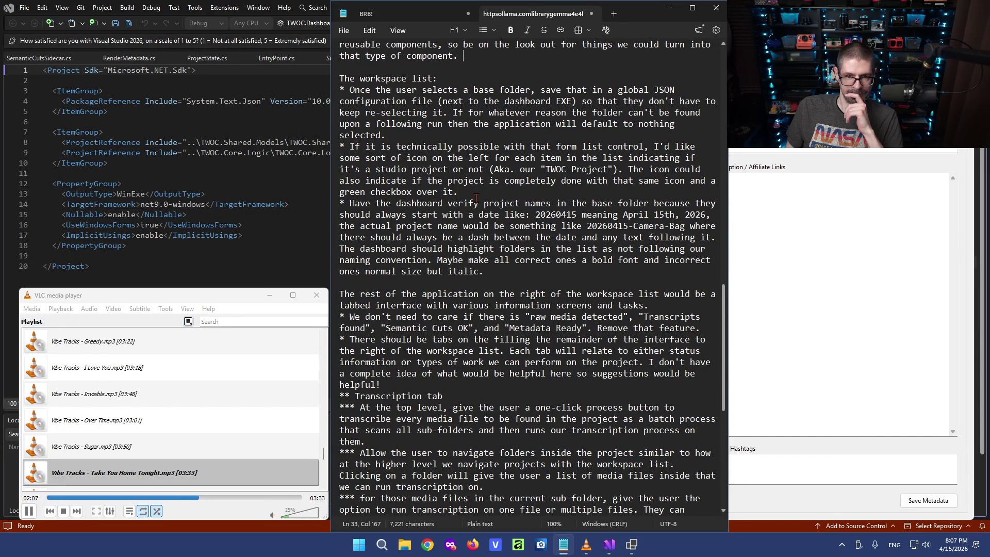
click(479, 190)
scroll(484, 197, up, 4)
scroll(493, 213, up, 3)
scroll(501, 225, up, 1)
scroll(498, 226, down, 3)
scroll(499, 229, down, 1)
scroll(498, 232, up, 2)
scroll(499, 232, up, 1)
scroll(499, 232, up, 1)
scroll(499, 232, up, 1)
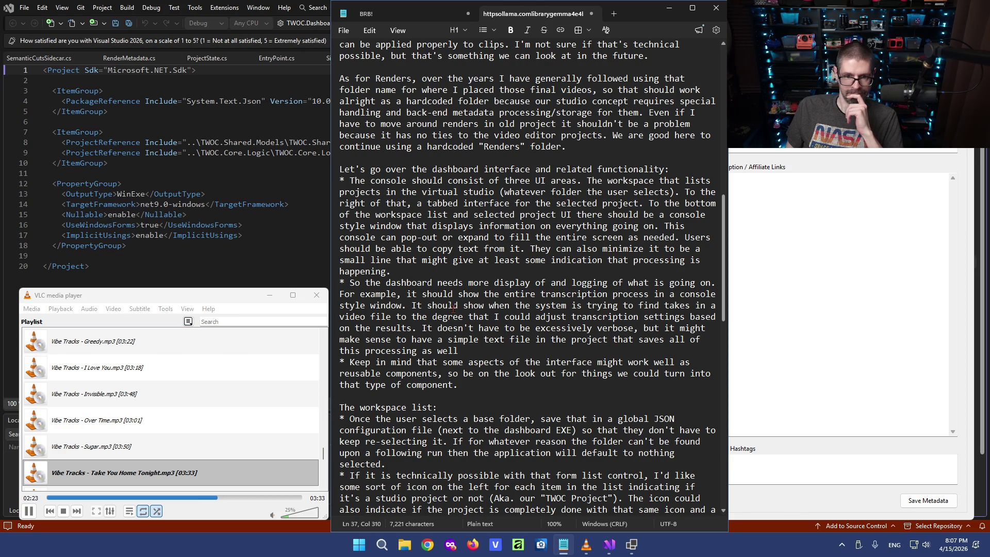
scroll(454, 307, down, 1)
scroll(485, 174, down, 2)
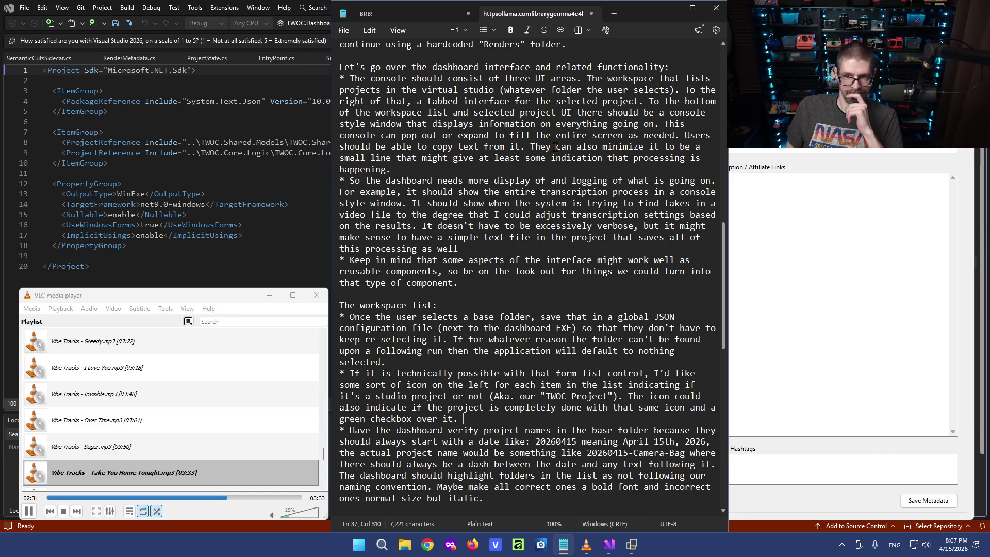
click(401, 168)
text(There should be a global setting that saves the state of)
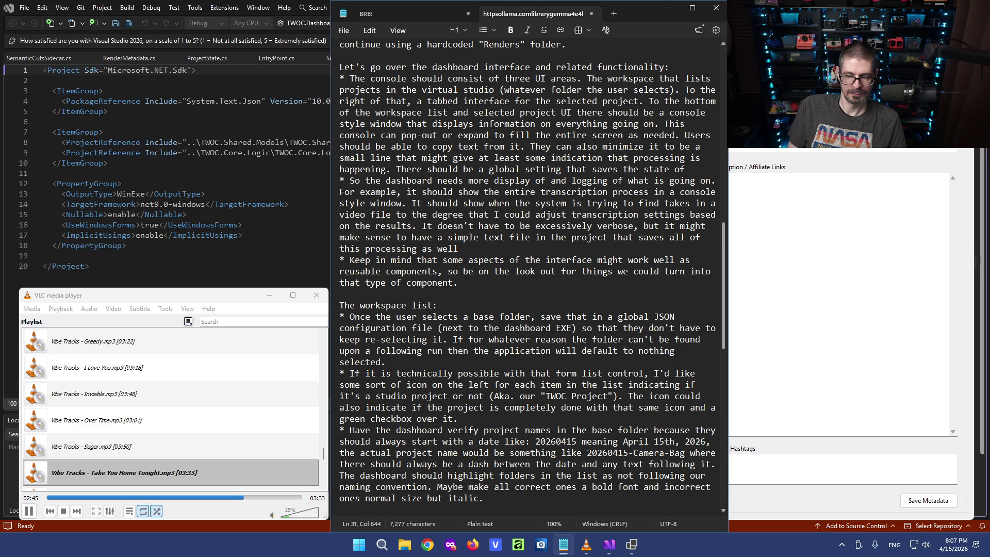
text(this asnormal, expanded, or minimized.)
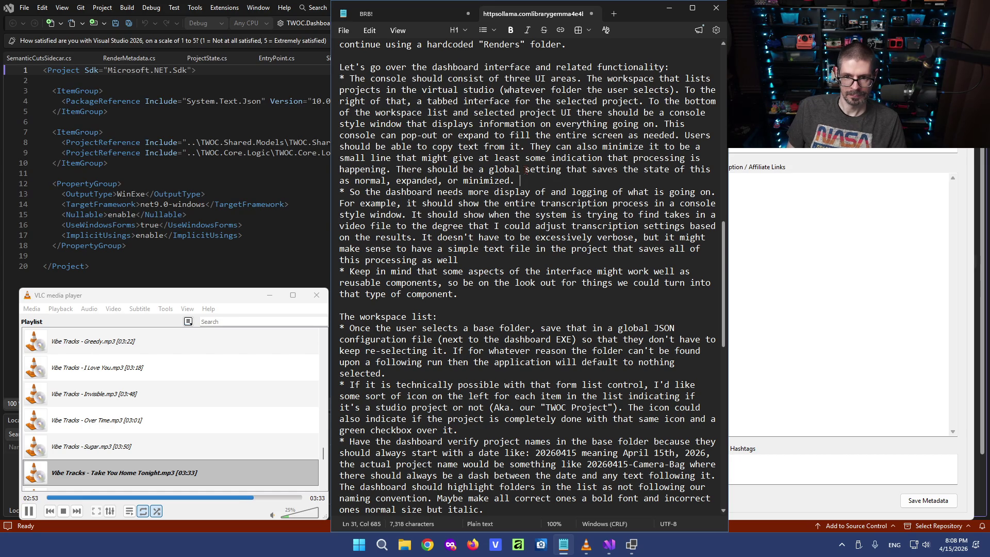
Reword the console-state sentence to save the state 'in the global JSON file'.
click(568, 170)
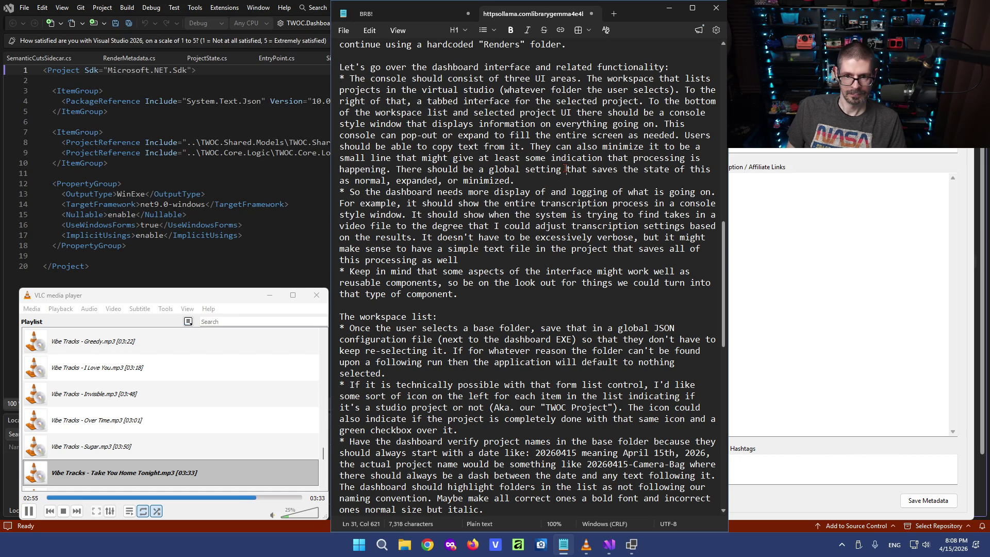
scroll(558, 225, up, 2)
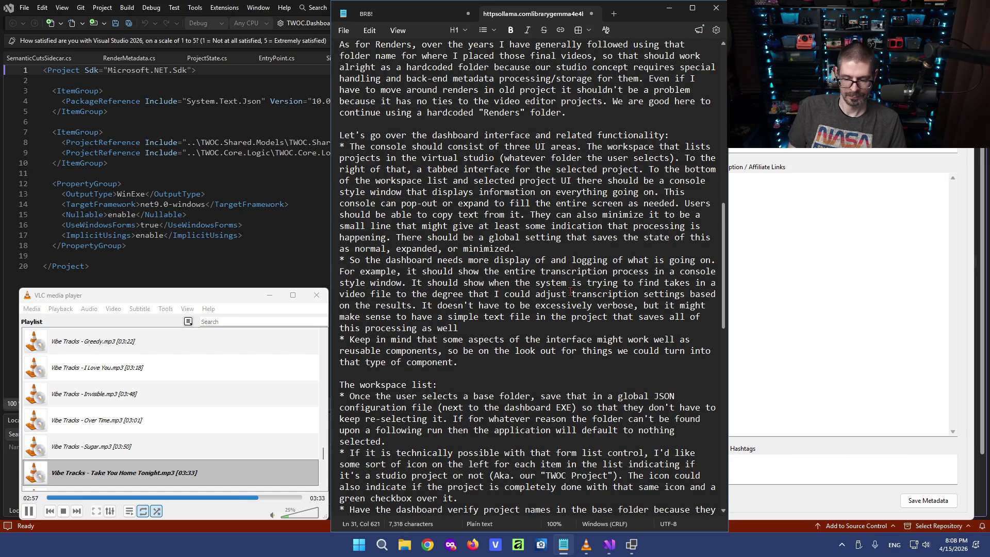
key(ctrl+Left)
key(ctrl+Left)
key(ctrl+Left)
key(Delete)
key(Delete)
text(setting in )
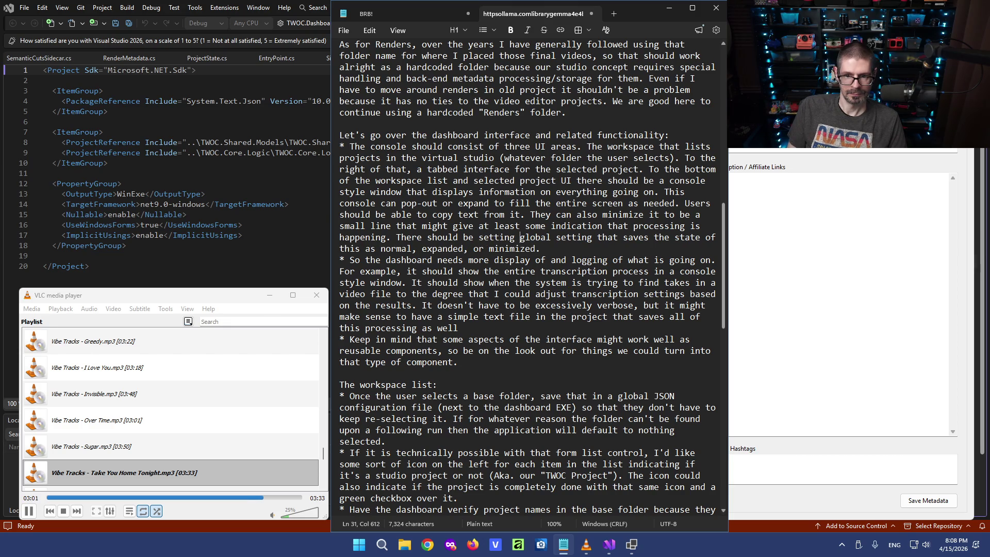
text(the)
double_click(616, 241)
text(JSON file)
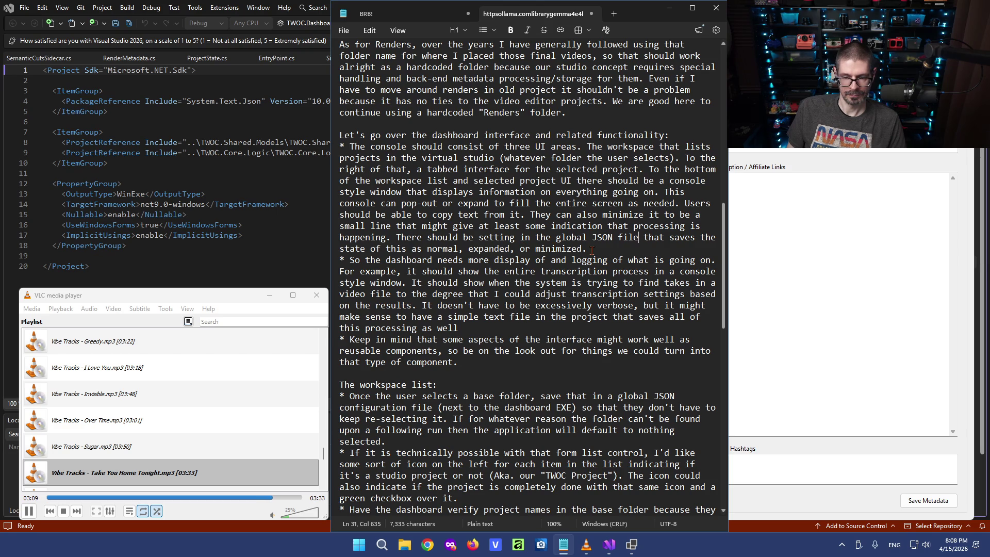
key(End)
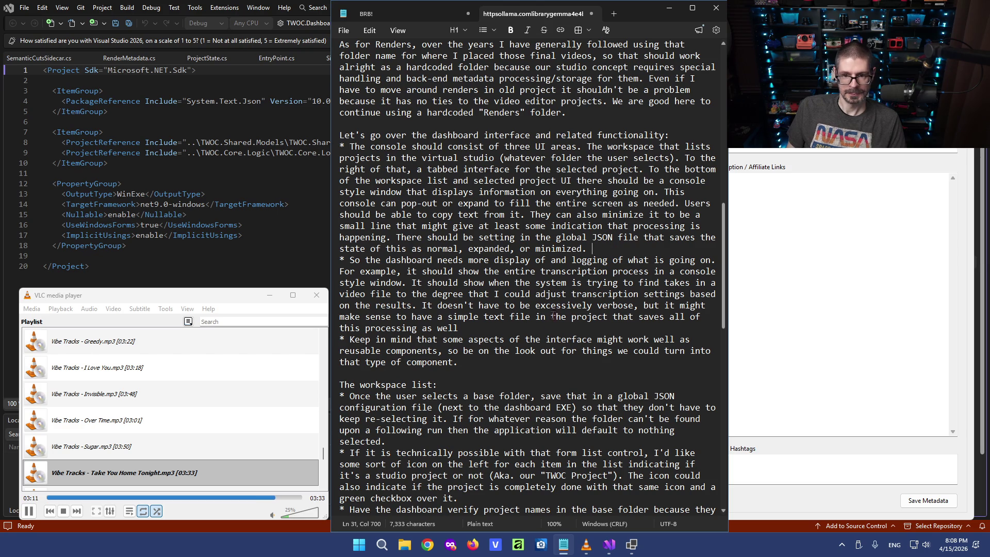
scroll(548, 323, down, 1)
scroll(514, 259, down, 2)
scroll(480, 196, down, 1)
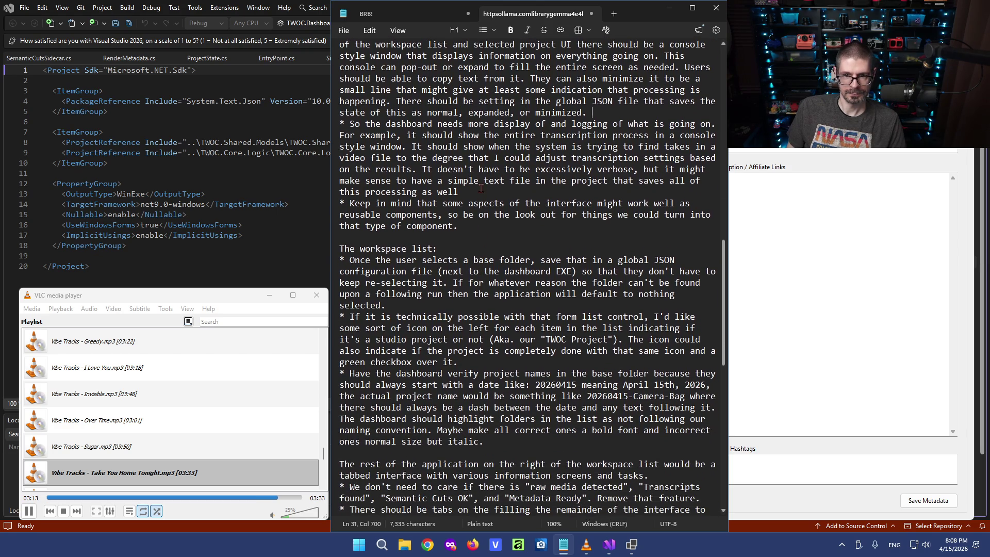
Position the caret after 'dashboard' in the logging bullet to insert 'generally'.
click(494, 124)
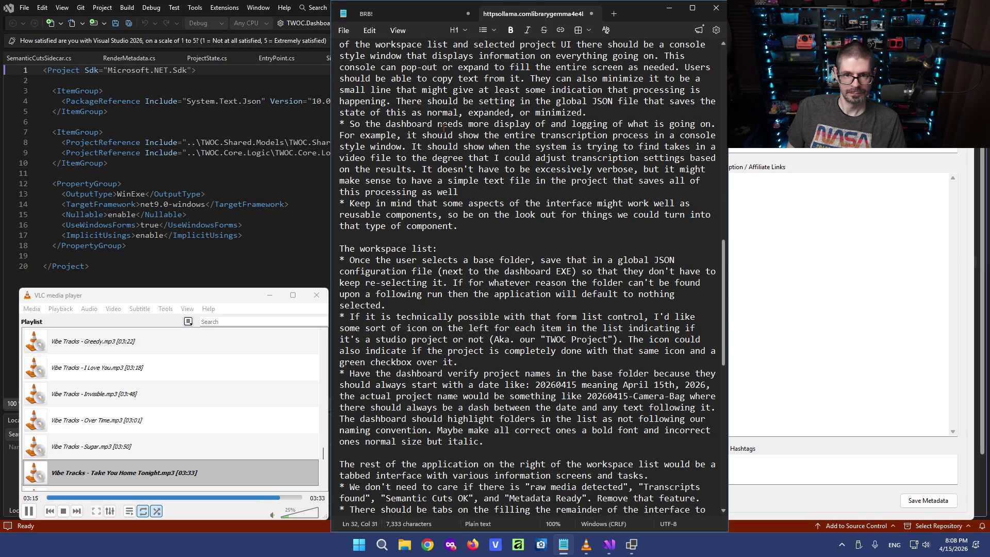
key(Right)
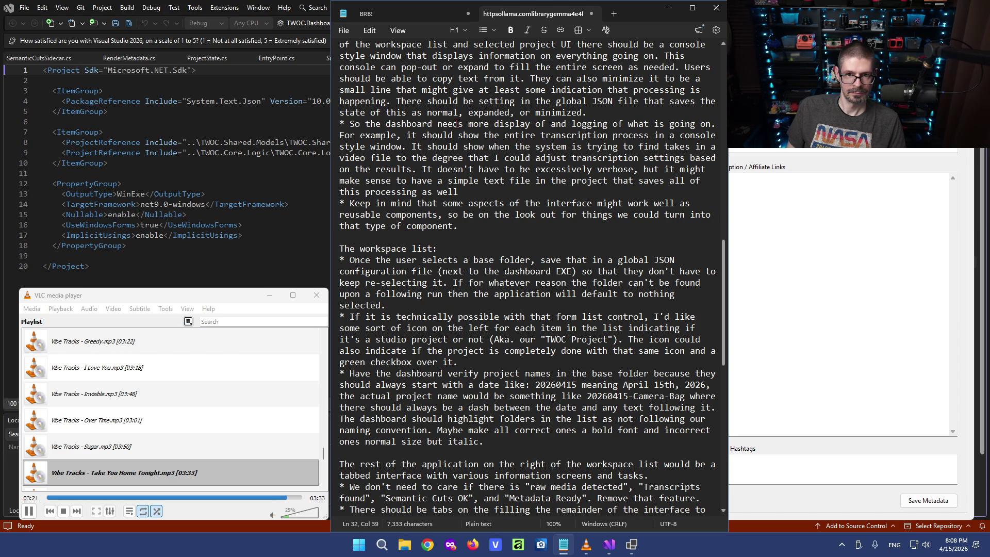
click(434, 124)
text(generally)
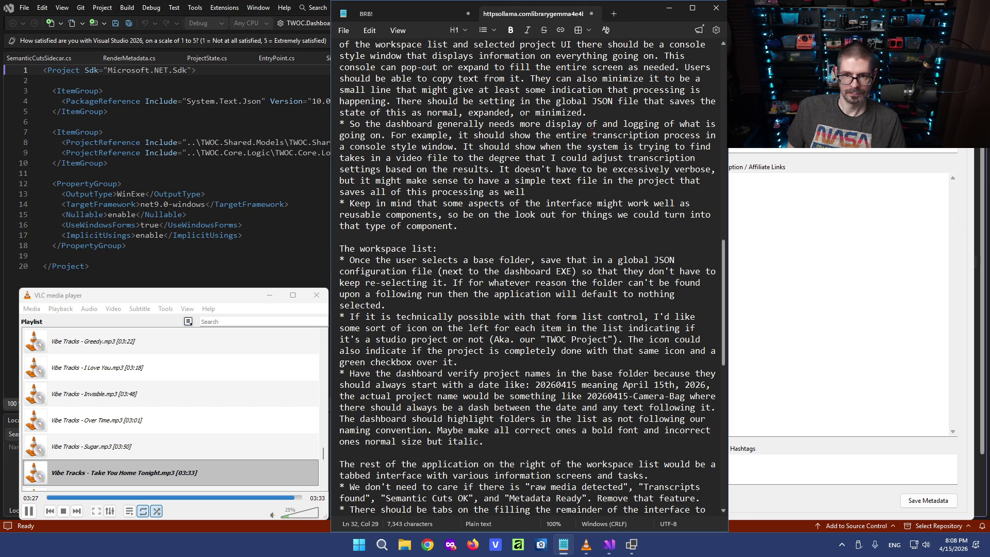
Reread the console-style window sentence and settle the caret after 'console style window'.
drag(412, 135, 511, 135)
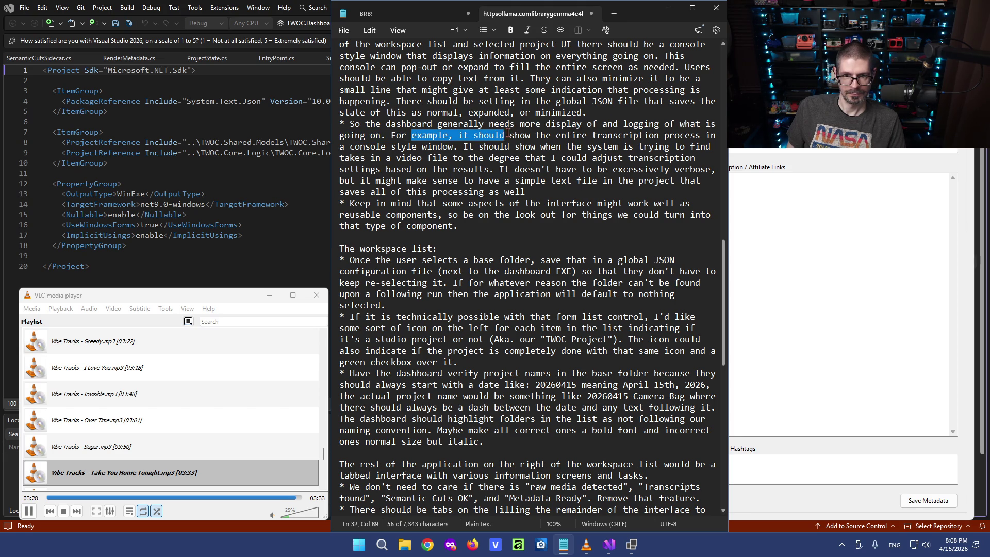
click(579, 136)
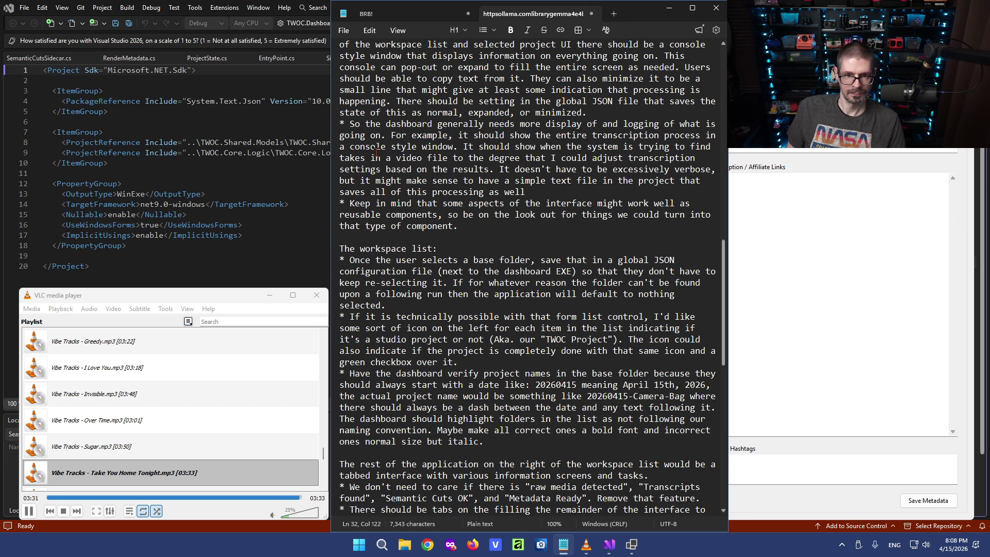
click(454, 146)
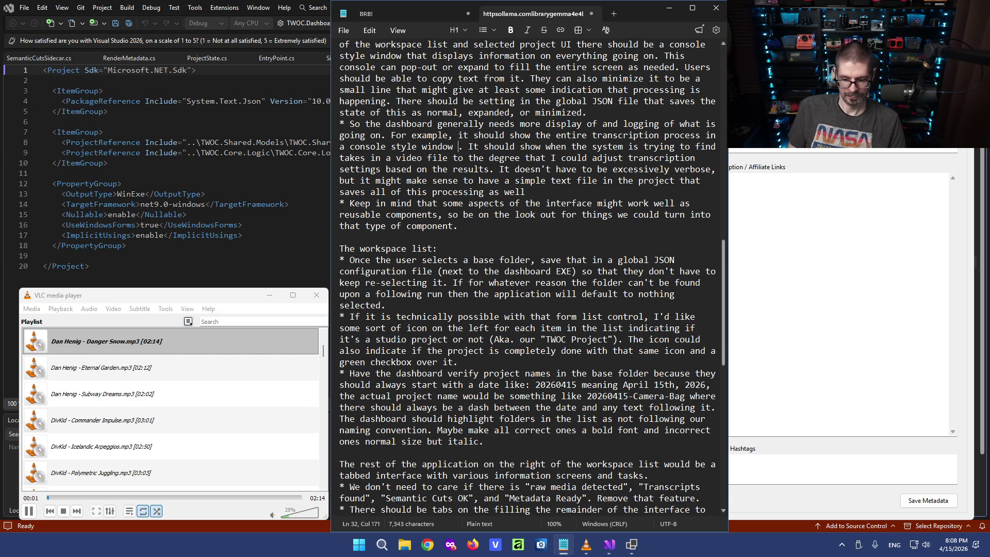
text(with information routed from that whisper word level timecode script)
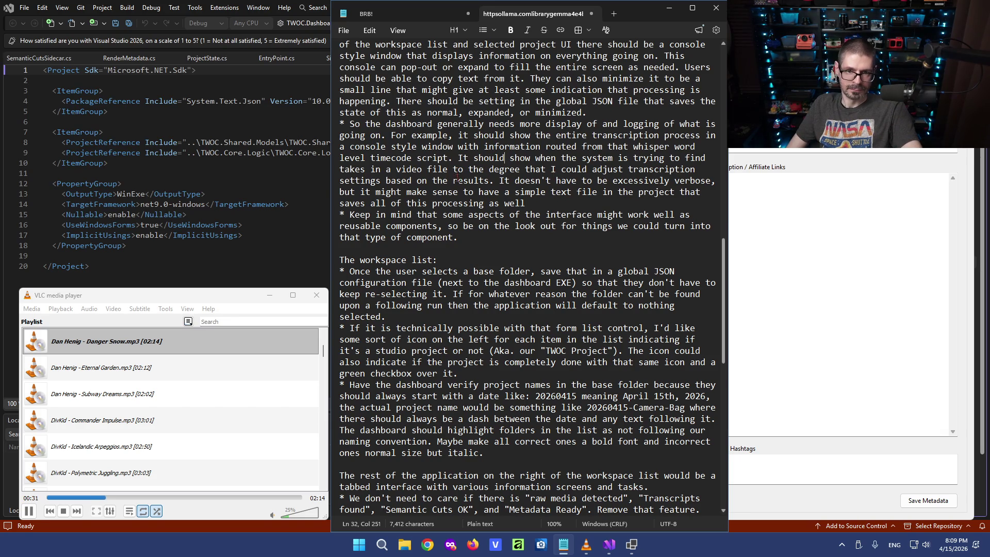
Remove the take-finding sentence so the bullet continues 'To the degree', capitalizing its start.
drag(545, 158, 671, 159)
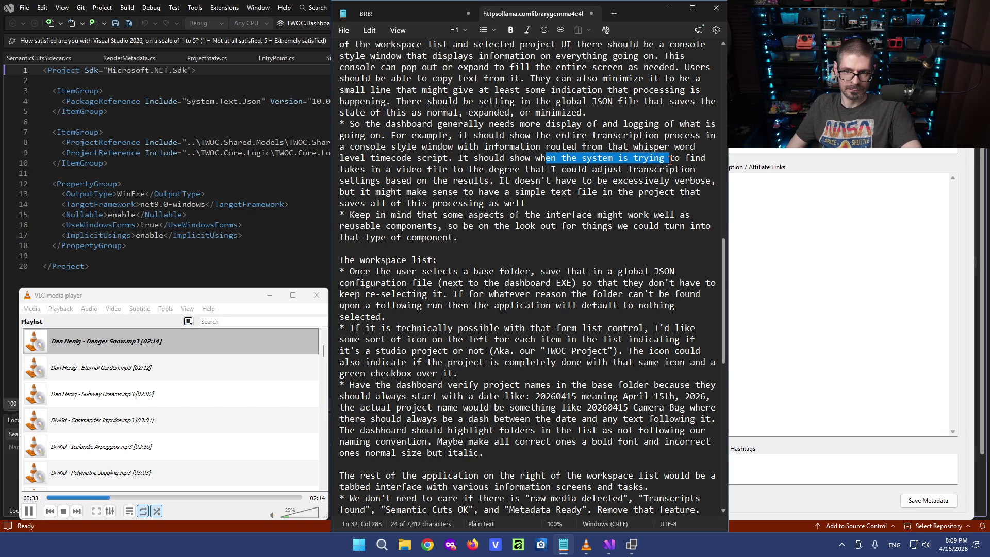
mouse_move(458, 158)
mouse_down()
mouse_move(510, 175)
mouse_move(550, 170)
mouse_move(456, 170)
mouse_up()
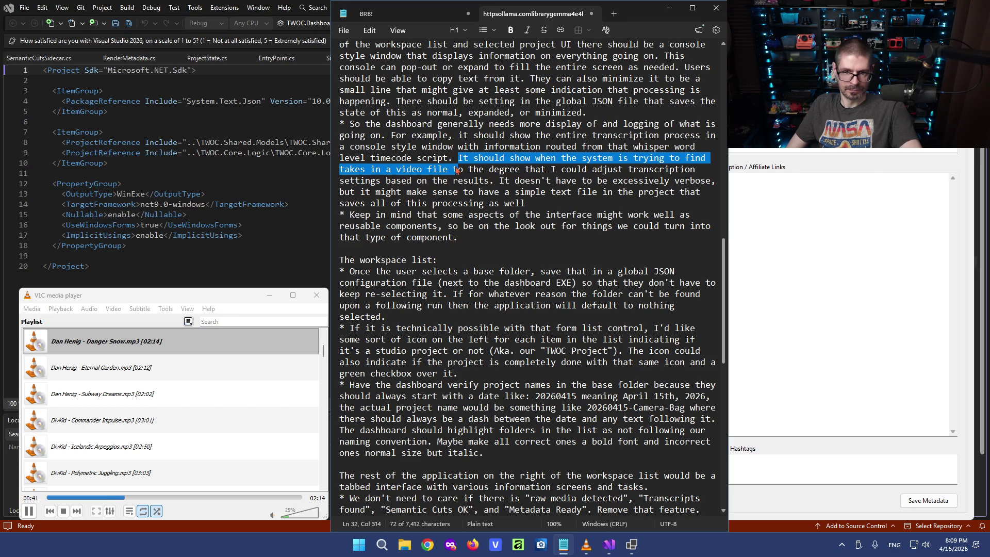
text(T)
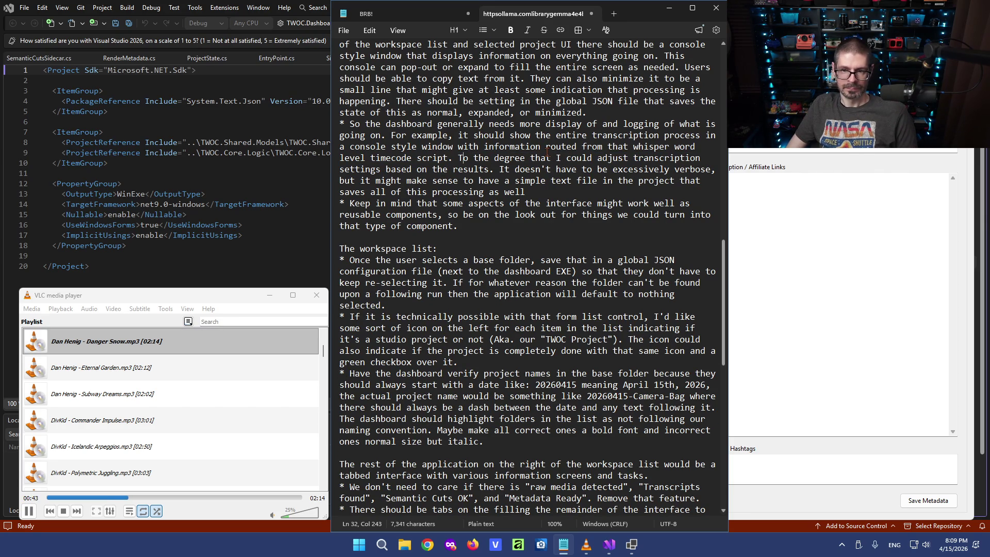
click(502, 168)
key(BackSpace)
text(I)
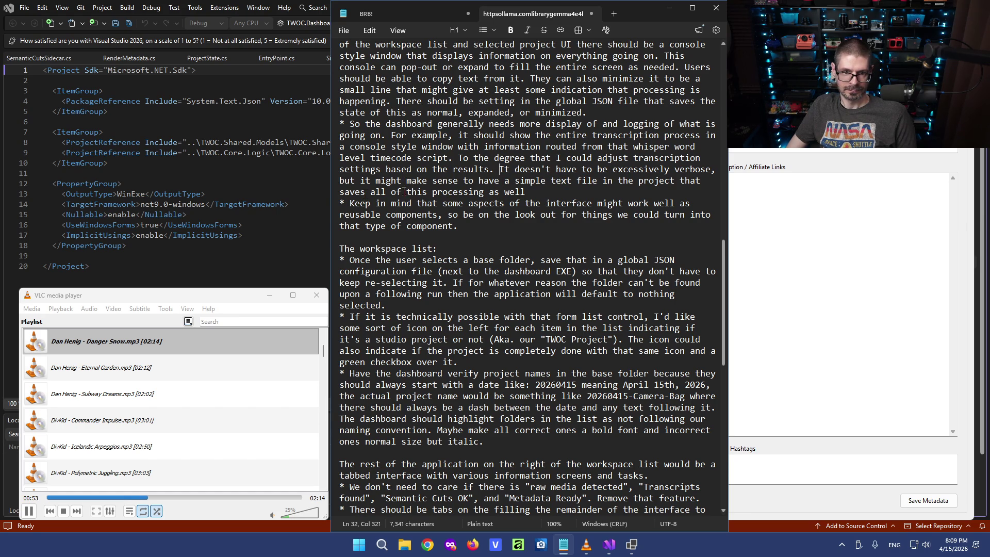
text(.)
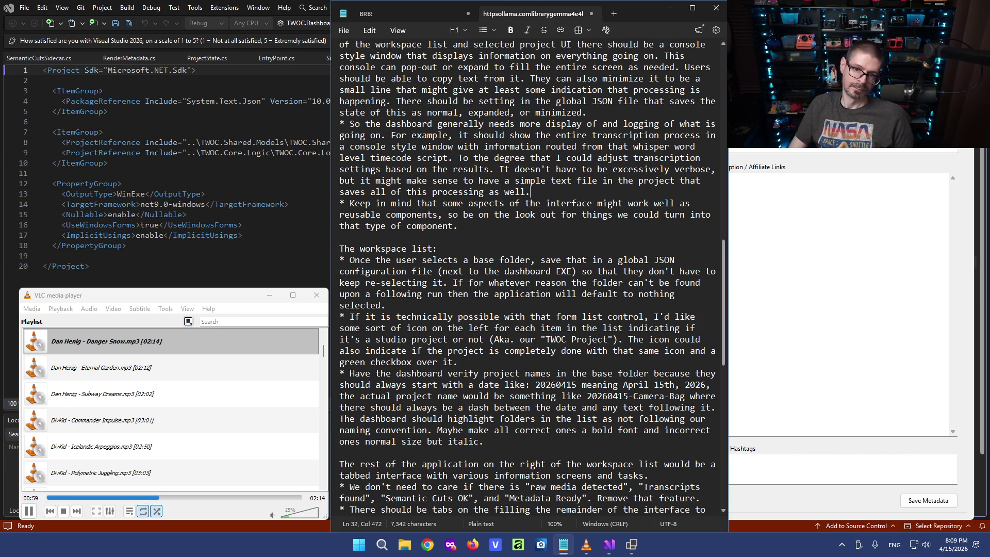
Tidy spacing after the period and erase 'file' to rephrase the saving sentence.
key(BackSpace)
text(into a file)
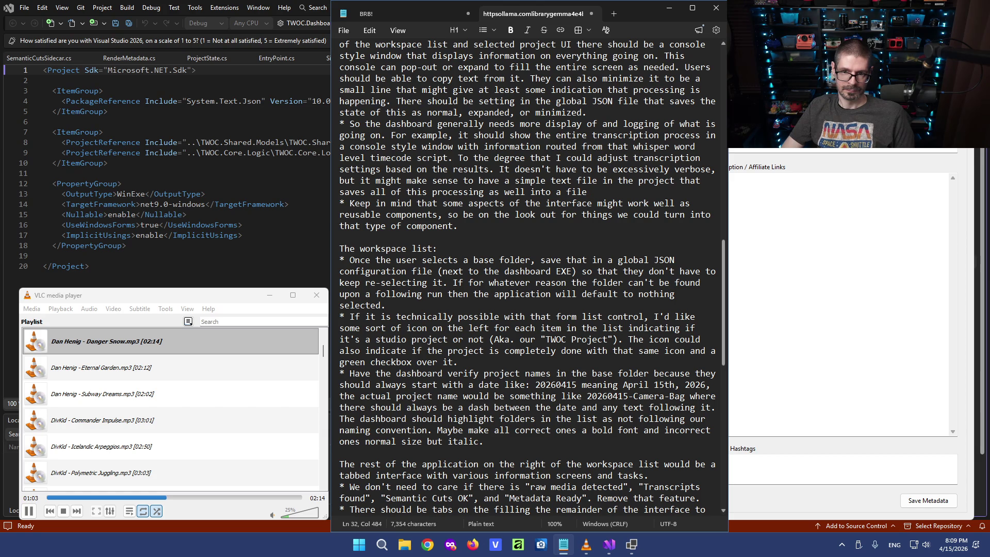
key(BackSpace)
key(BackSpace)
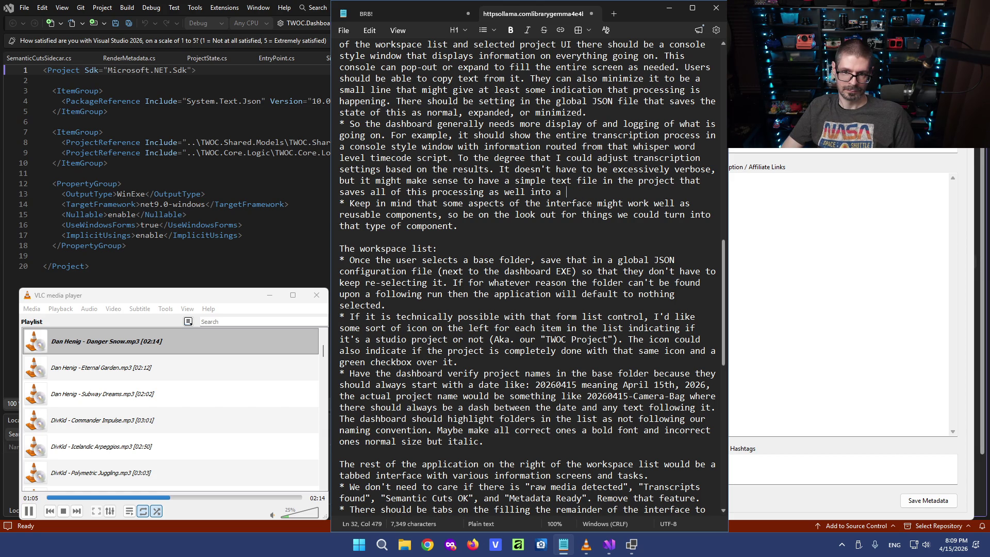
text(sub)
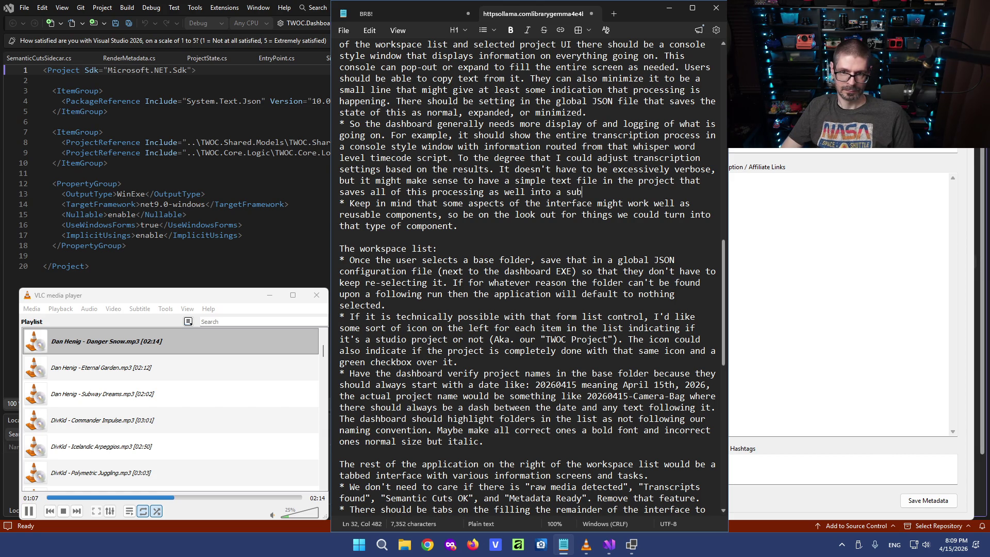
text(-folder inside the)
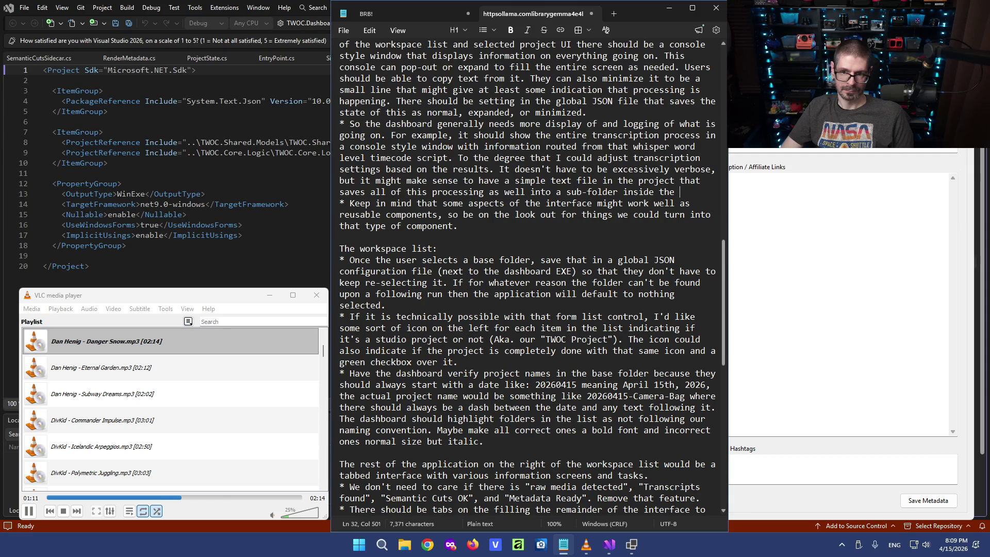
scroll(489, 199, up, 3)
scroll(490, 199, up, 7)
scroll(489, 199, up, 6)
scroll(489, 199, up, 6)
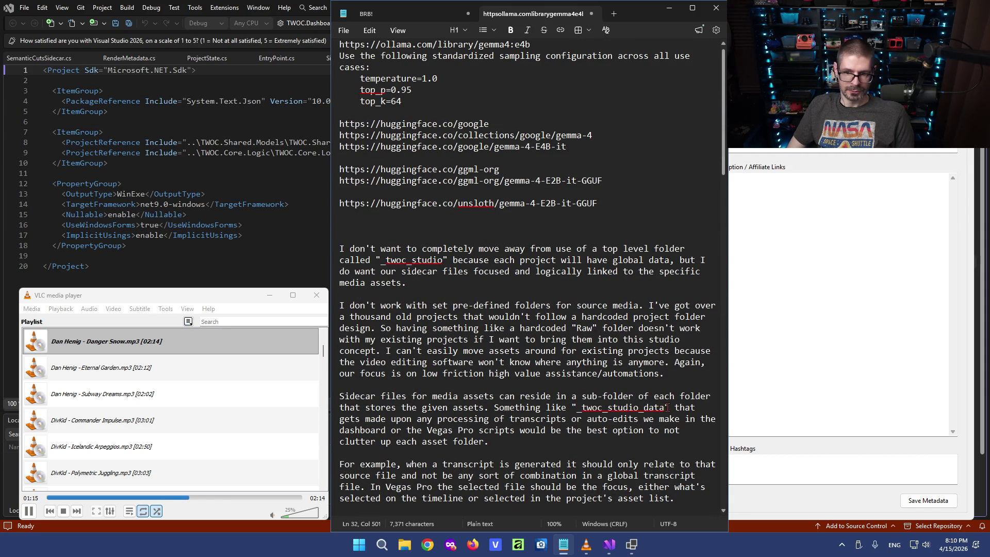
drag(668, 408, 576, 407)
Locate and select the _twoc_studio folder name higher in the spec for reuse.
click(557, 384)
scroll(461, 260, up, 1)
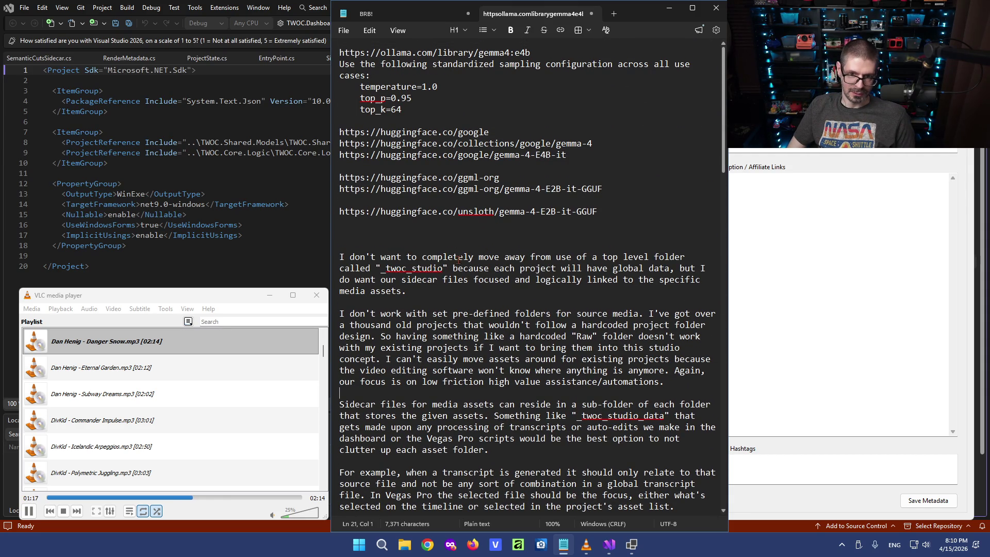
drag(443, 268, 380, 269)
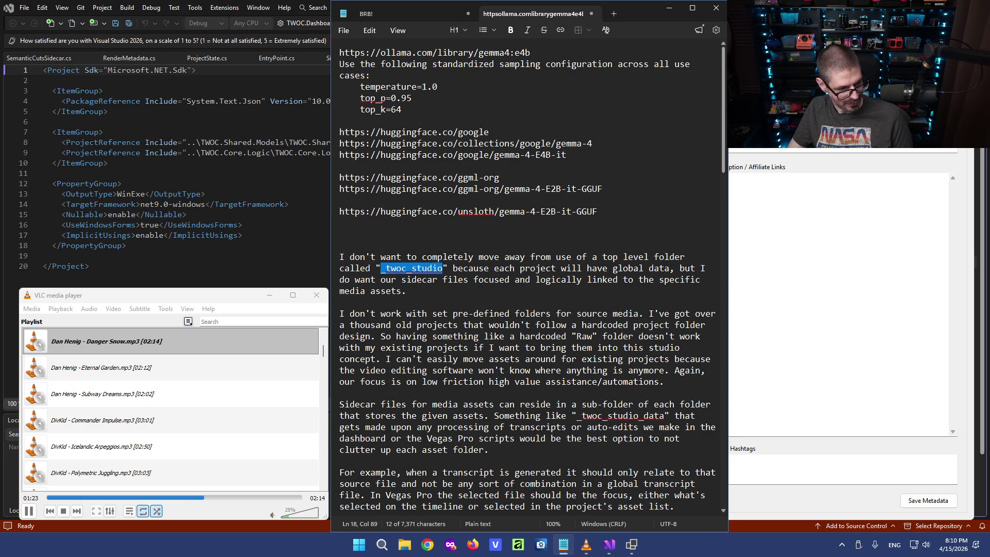
key(alt+Tab)
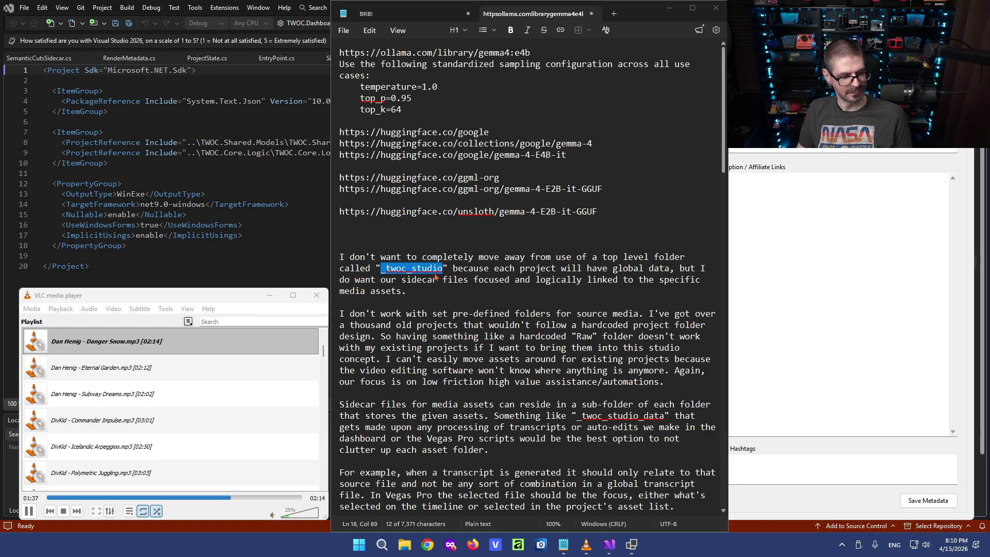
click(470, 289)
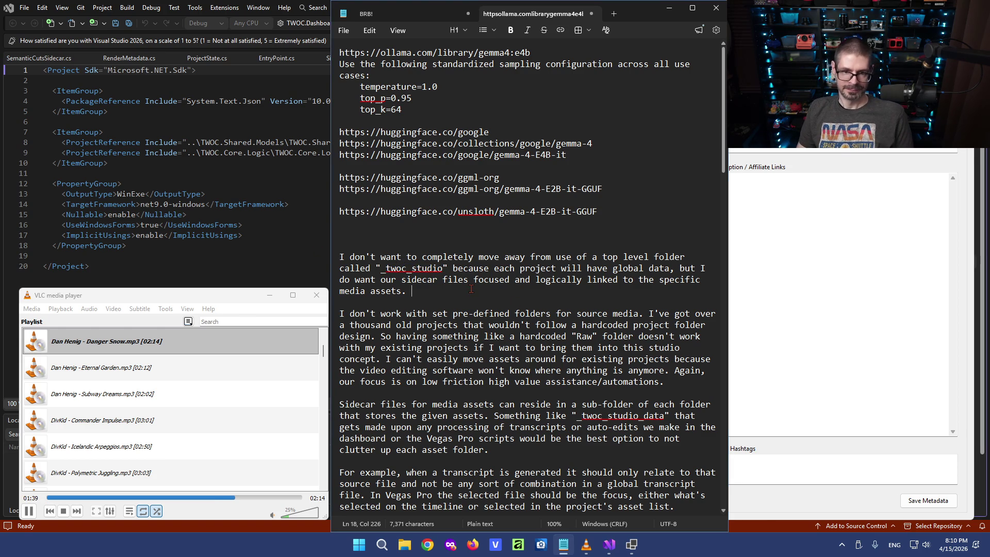
scroll(541, 328, down, 7)
scroll(549, 337, down, 10)
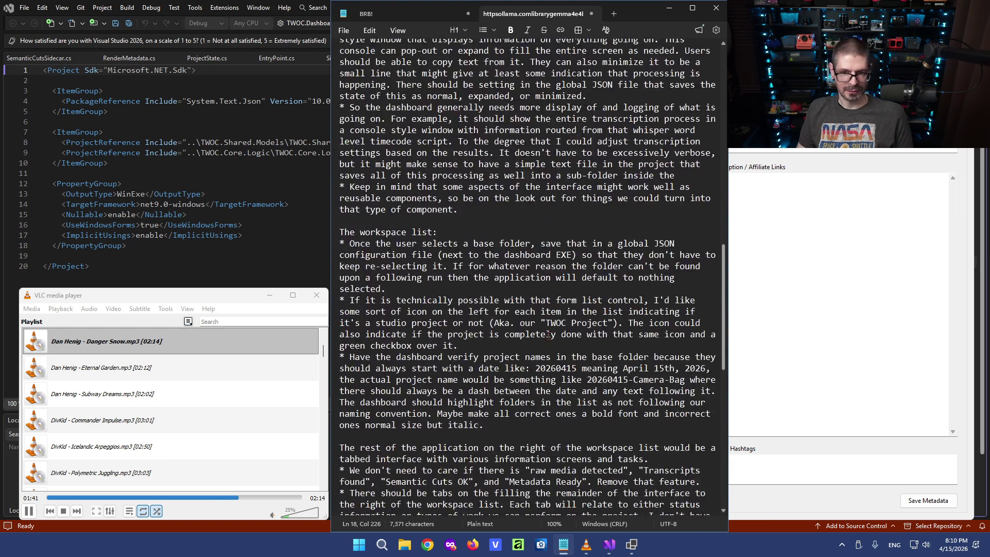
scroll(548, 335, down, 6)
scroll(549, 334, up, 1)
scroll(542, 329, up, 3)
scroll(495, 309, up, 1)
scroll(442, 299, up, 1)
scroll(445, 278, up, 2)
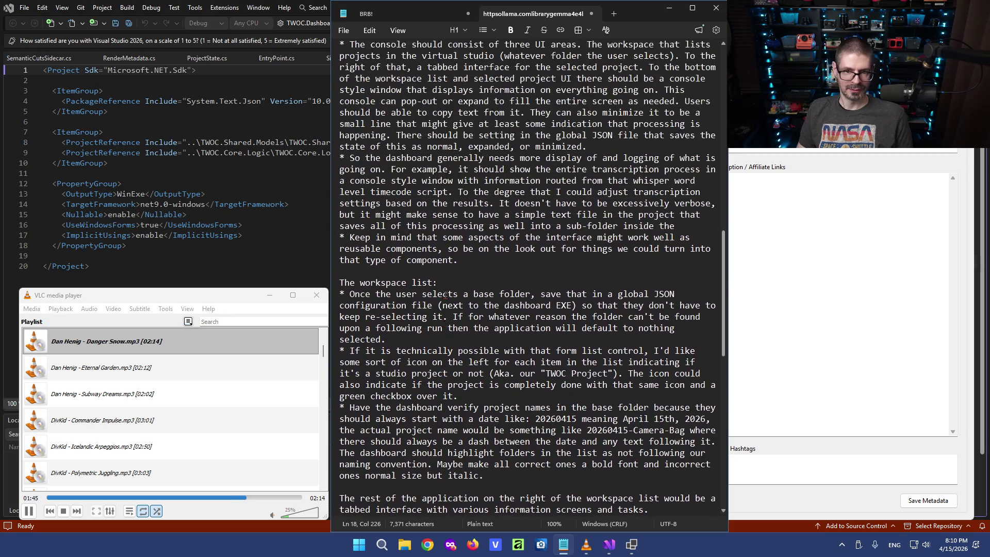
scroll(452, 239, up, 4)
click(460, 209)
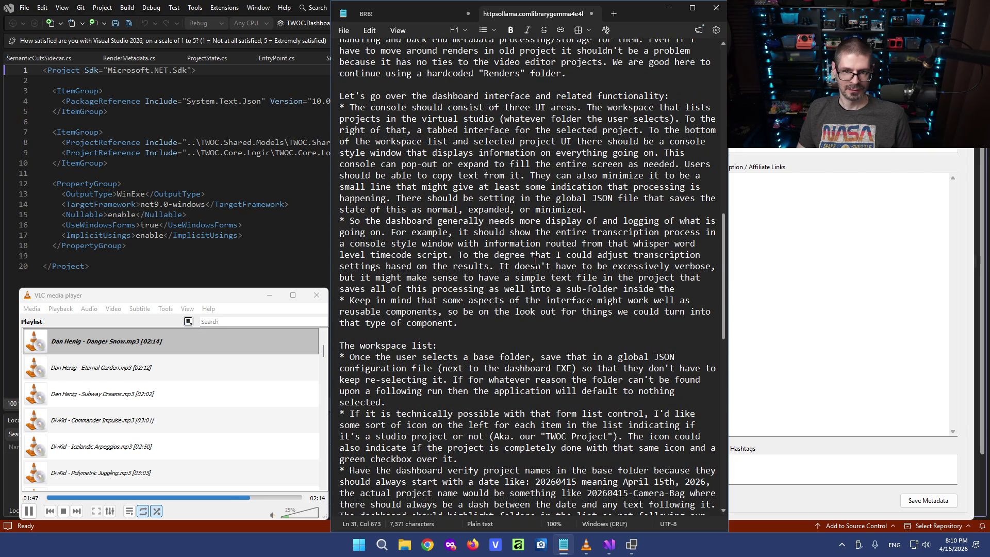
scroll(456, 232, up, 2)
scroll(452, 243, up, 2)
scroll(448, 253, up, 1)
scroll(446, 252, up, 2)
scroll(449, 252, up, 1)
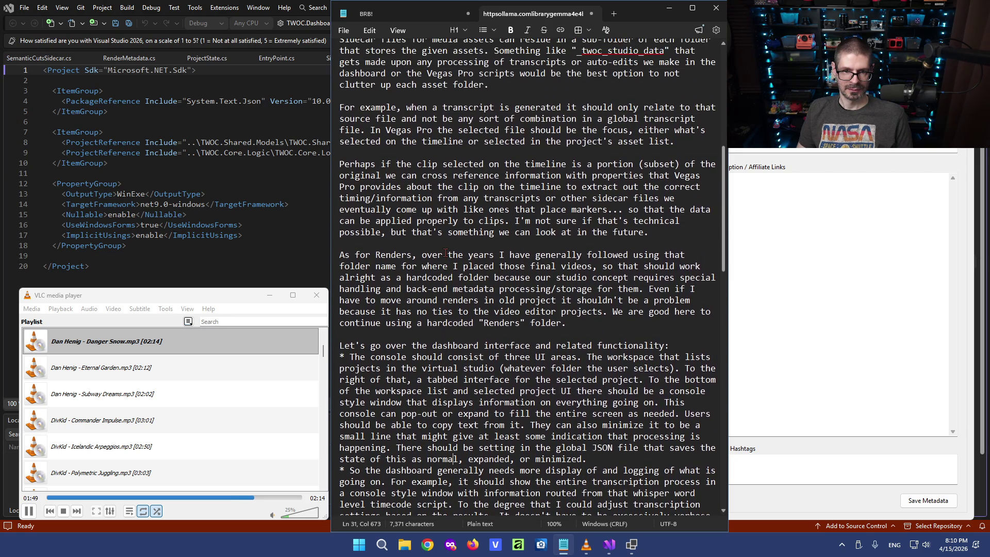
click(464, 246)
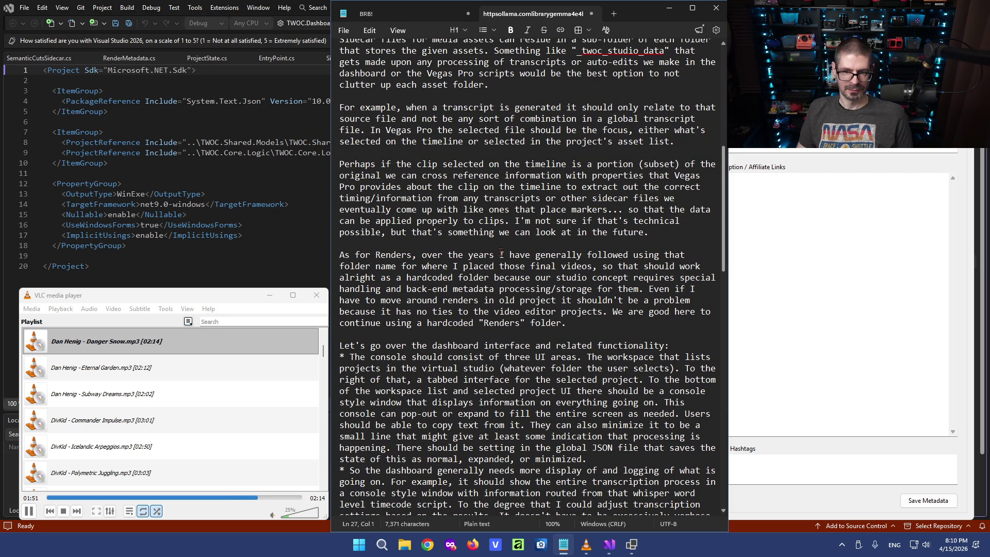
scroll(502, 338, down, 2)
scroll(501, 337, down, 2)
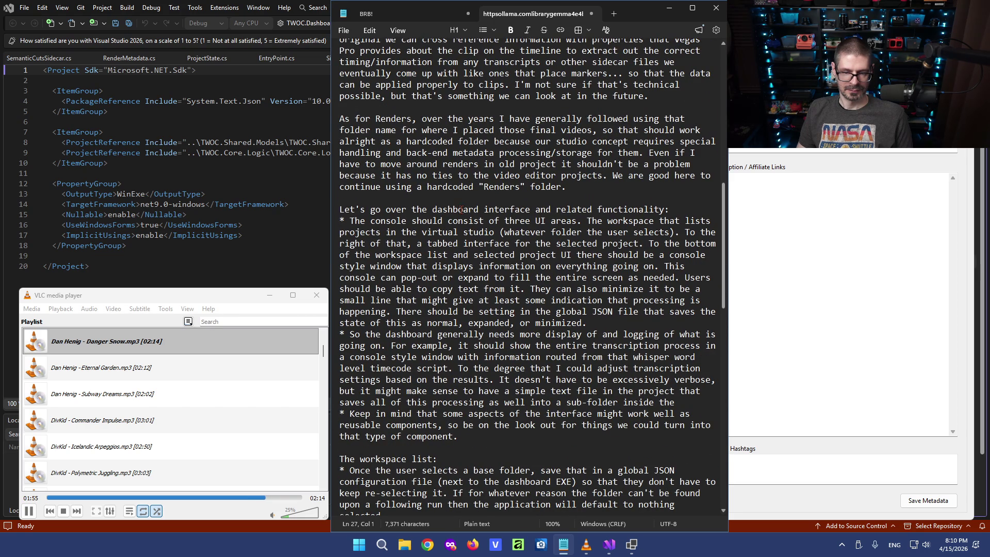
Reread the global JSON and reusable-components bullets on the way back to the logging bullet.
drag(531, 311, 628, 325)
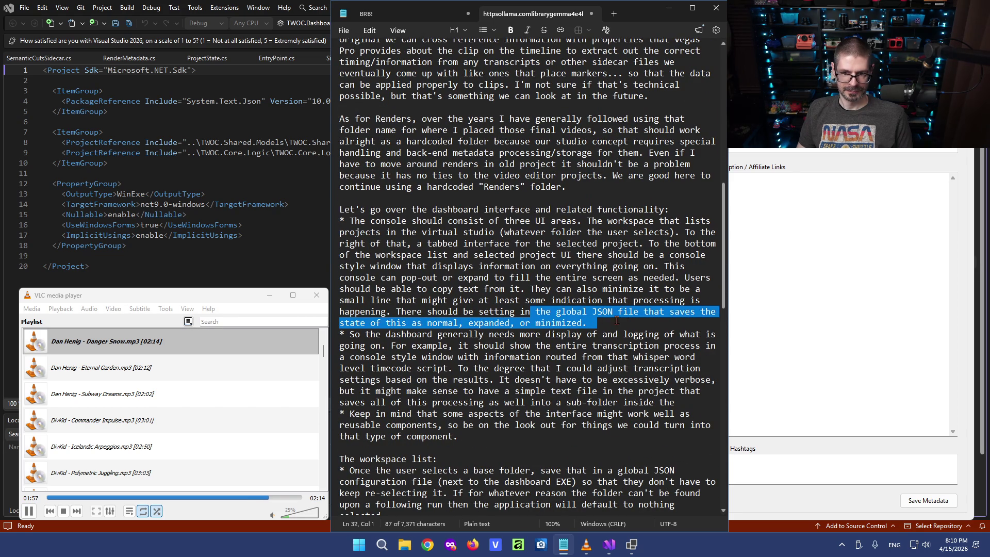
click(601, 324)
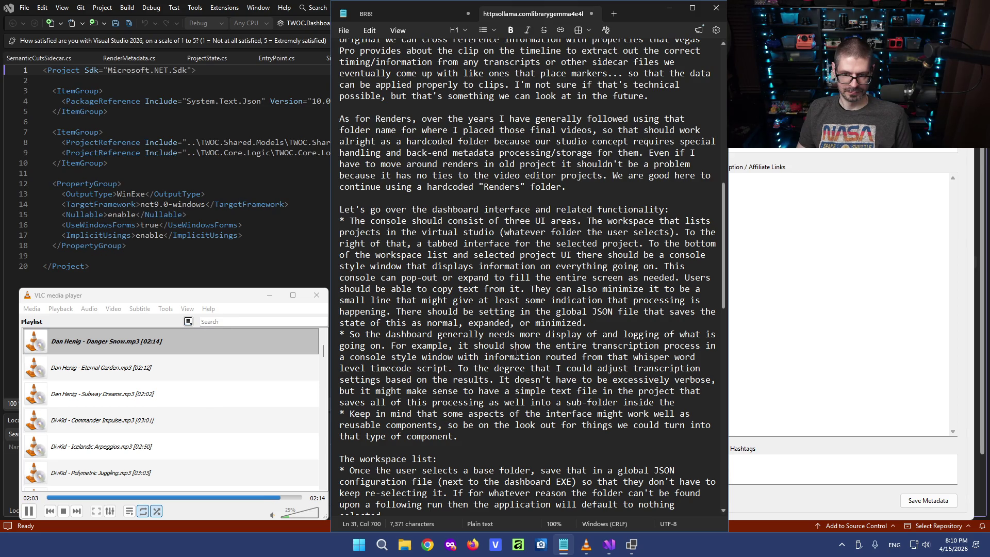
click(489, 425)
key(Right)
key(Right)
key(Right)
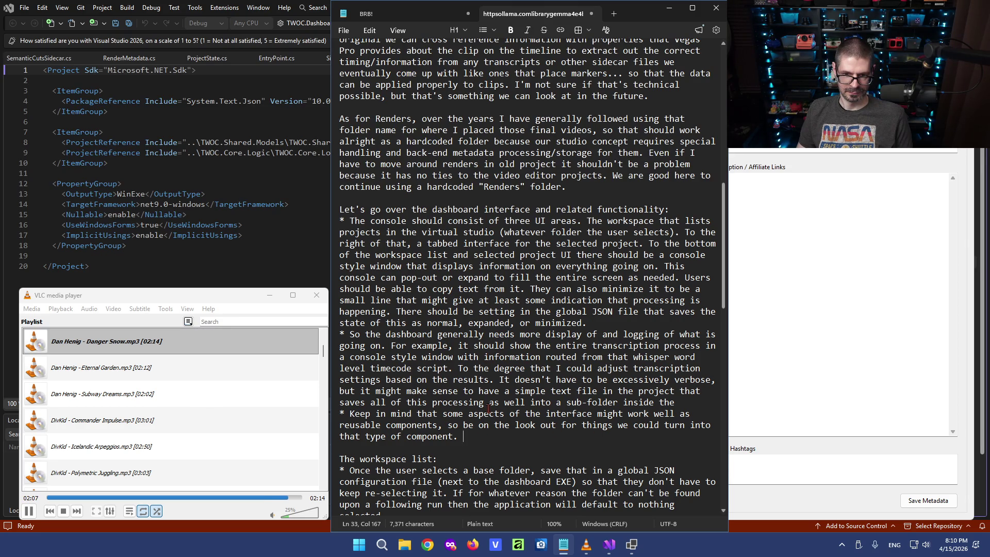
click(554, 392)
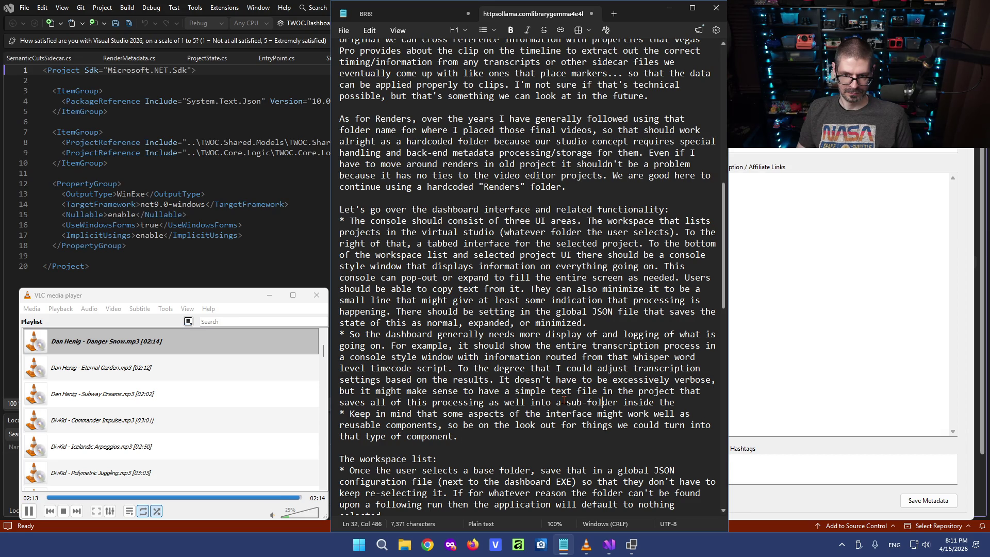
text(_twoc_studio)
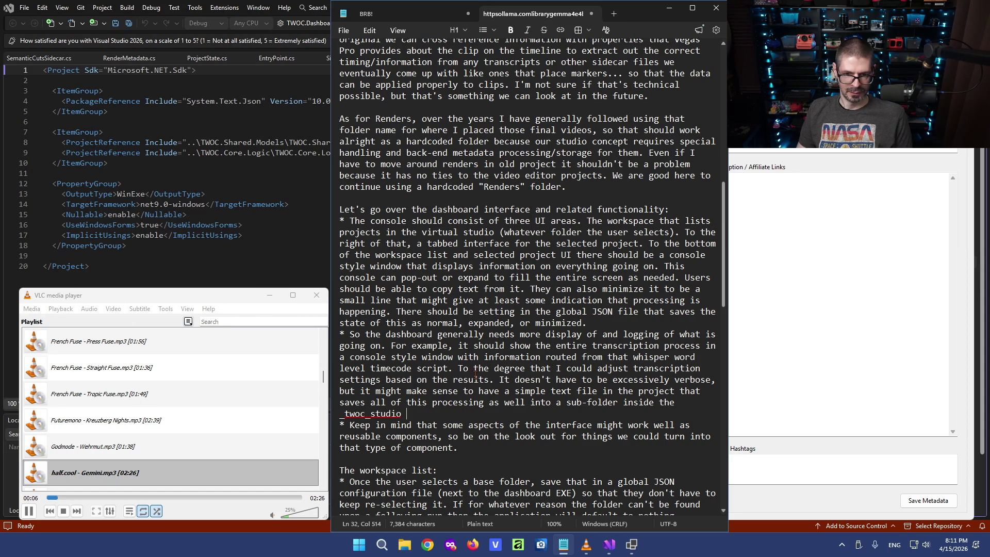
Reread the logging bullet's verbosity and text-file sentences, ending with the caret after 'processing'.
drag(460, 369, 655, 373)
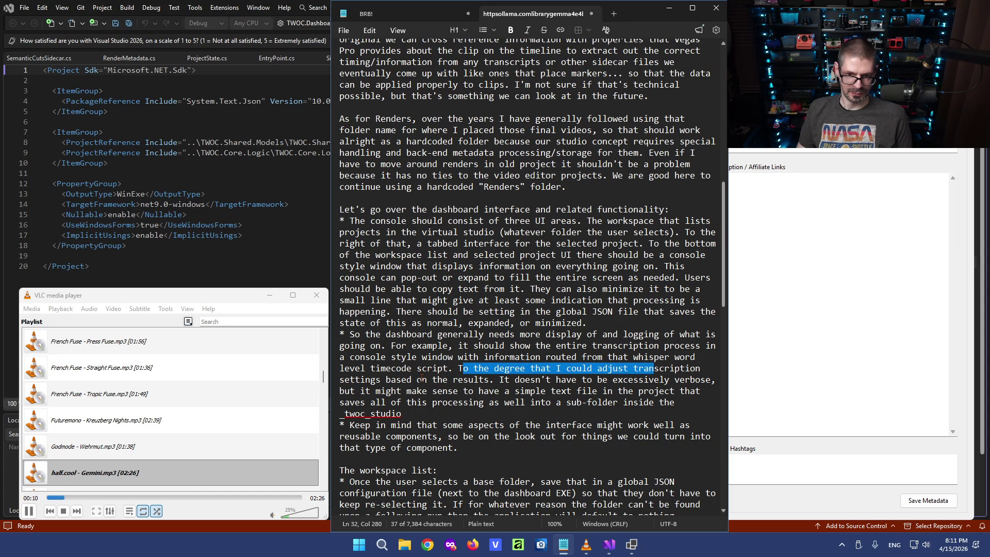
click(542, 377)
drag(422, 385, 542, 391)
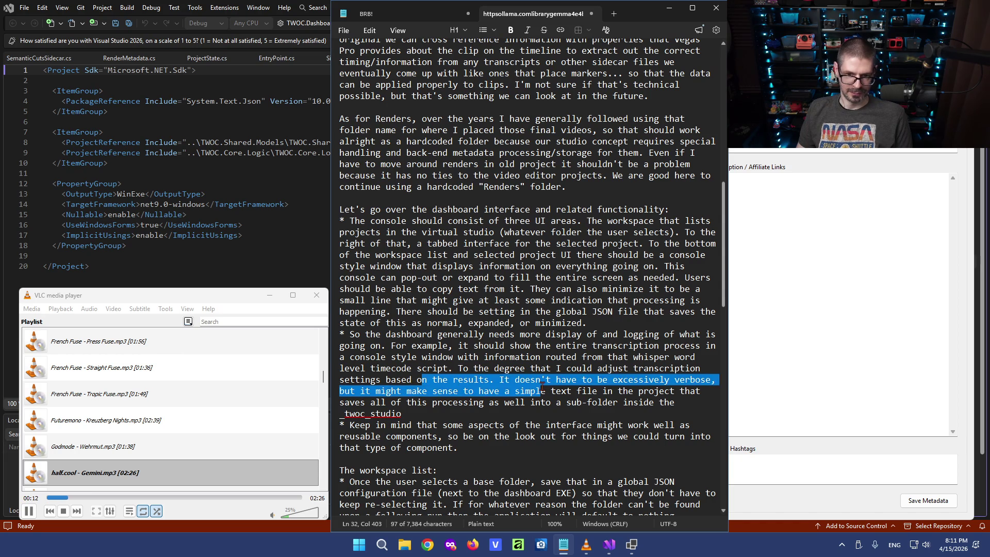
click(557, 381)
drag(598, 380, 706, 380)
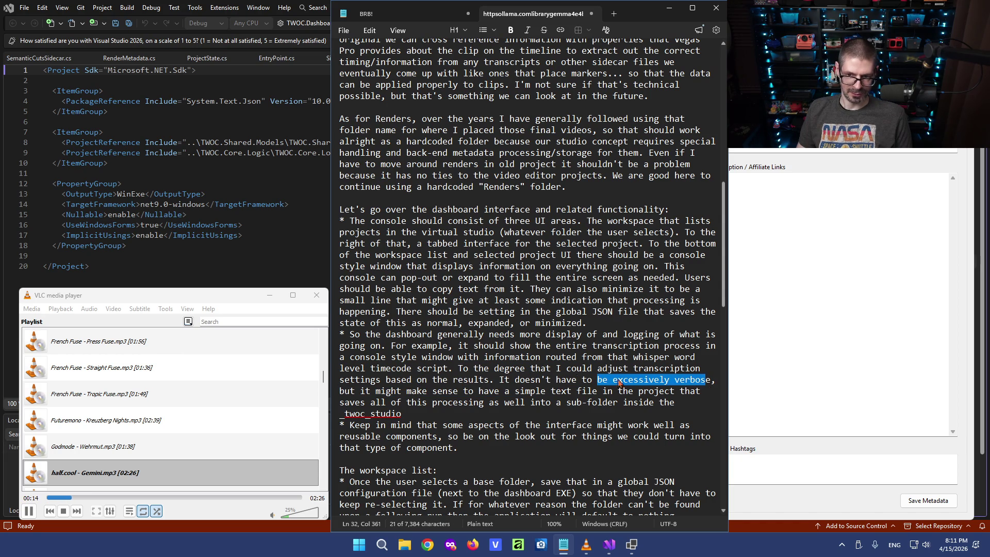
drag(388, 385, 635, 391)
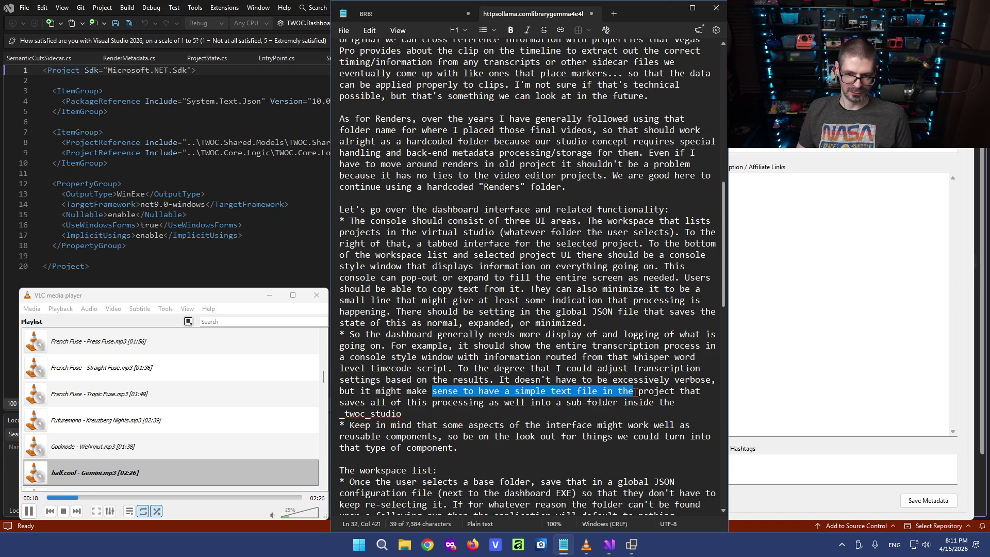
click(670, 392)
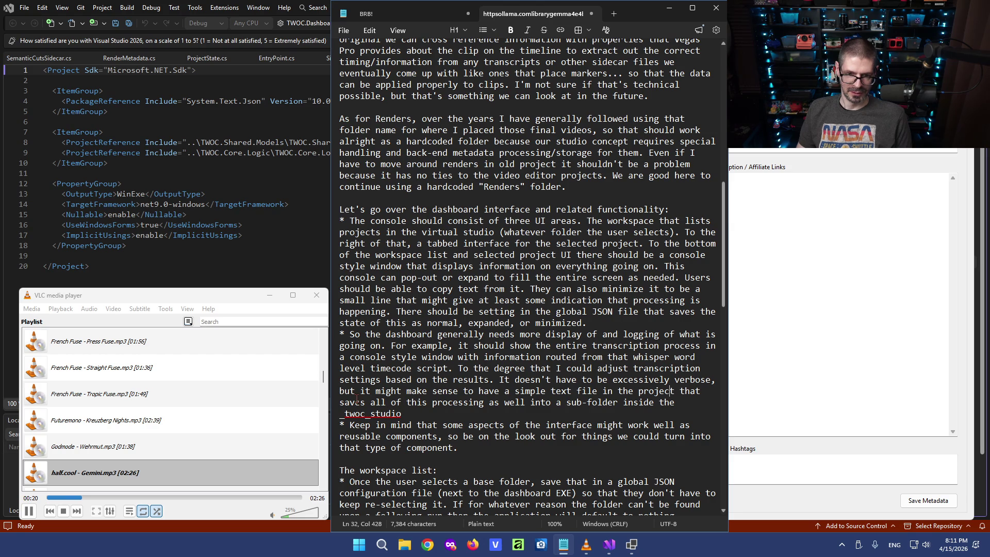
drag(356, 401, 573, 403)
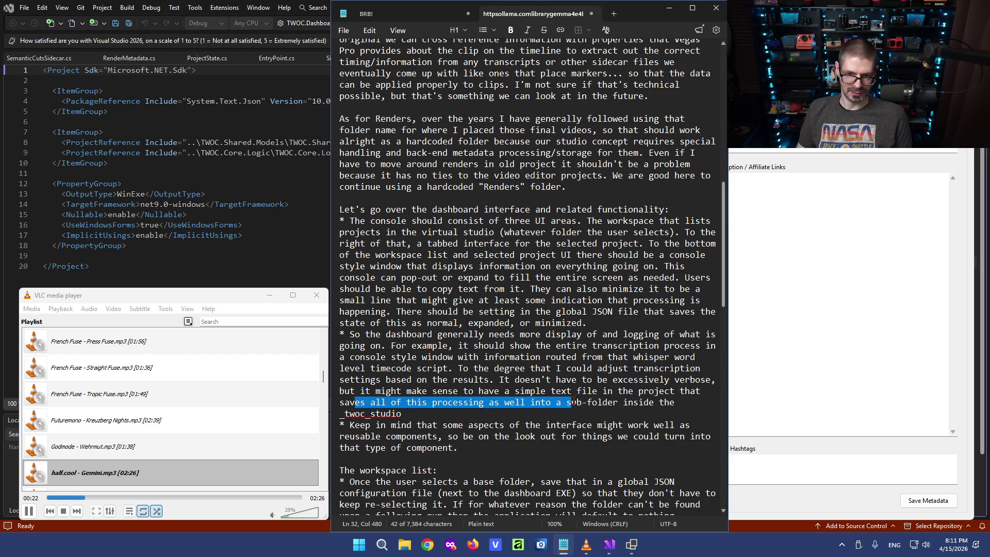
click(545, 391)
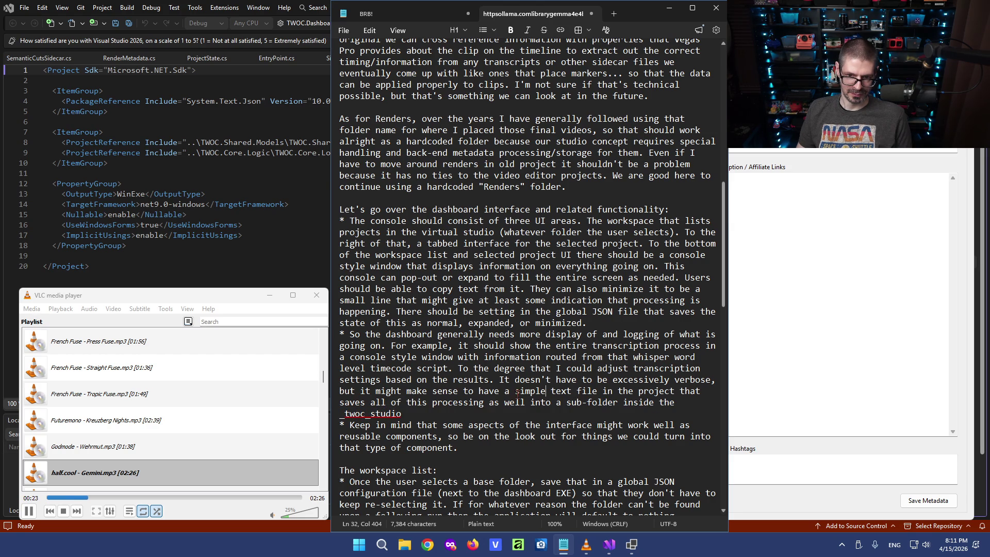
click(485, 403)
text(text)
Delete 'as well' so the bullet reads 'saves all of this processing text into a sub-folder'.
double_click(536, 402)
click(555, 403)
key(shift+Left)
key(shift+Left)
key(shift+Left)
key(shift+Left)
key(shift+Left)
key(shift+Left)
key(shift+Left)
key(BackSpace)
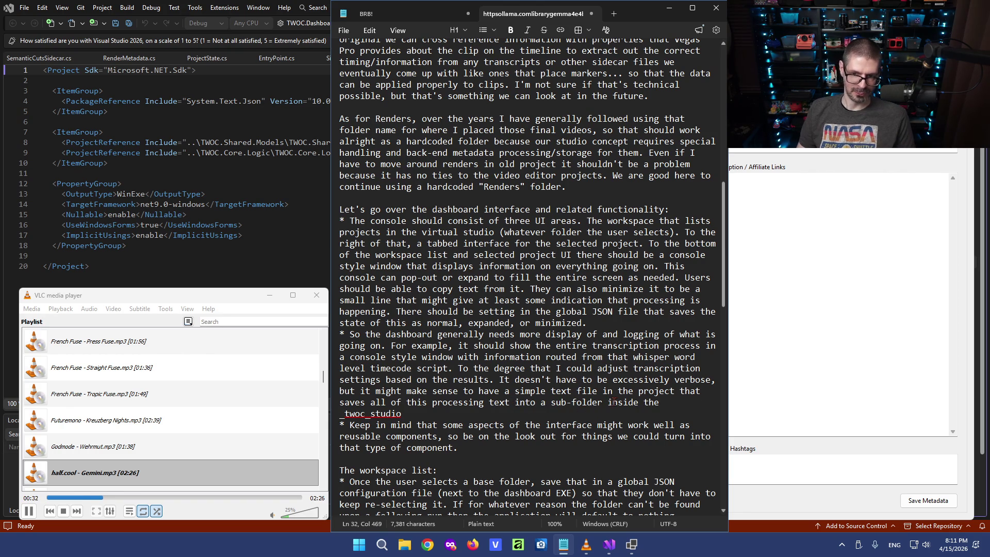
Finish the bullet: '_twoc_studio folder and labels each file with a datetime.'.
click(412, 414)
text(folder)
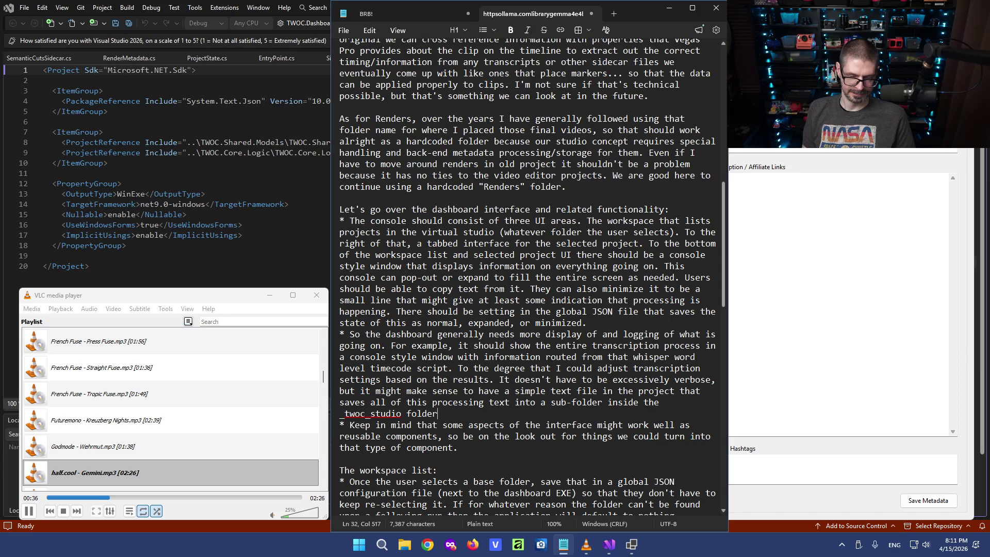
text( and labels each )
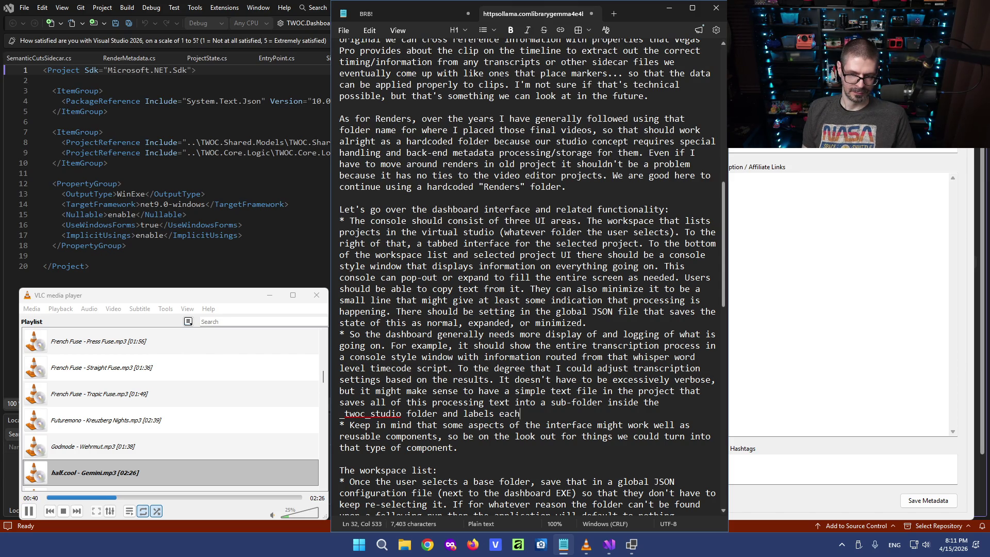
text(file with a date )
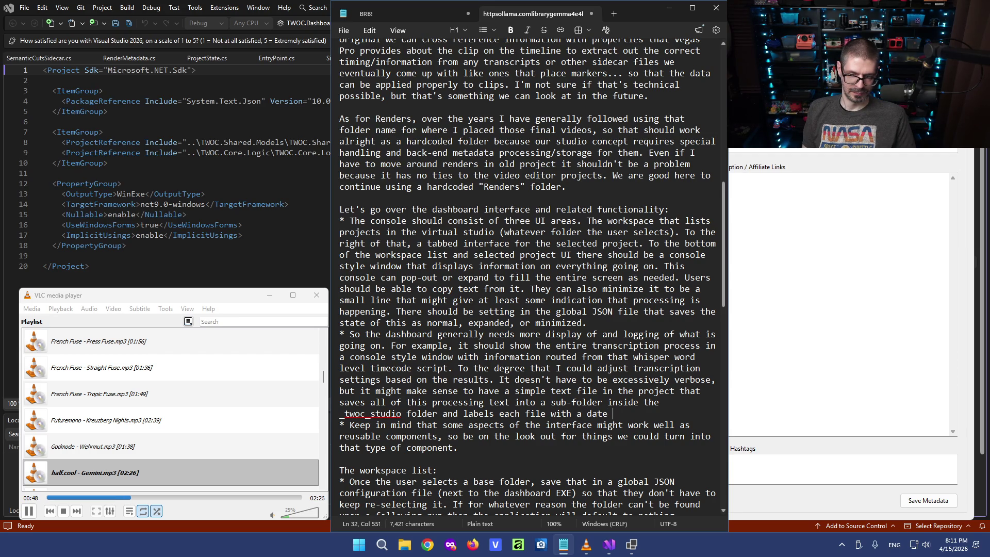
text(t)
key(BackSpace)
key(BackSpace)
text(time)
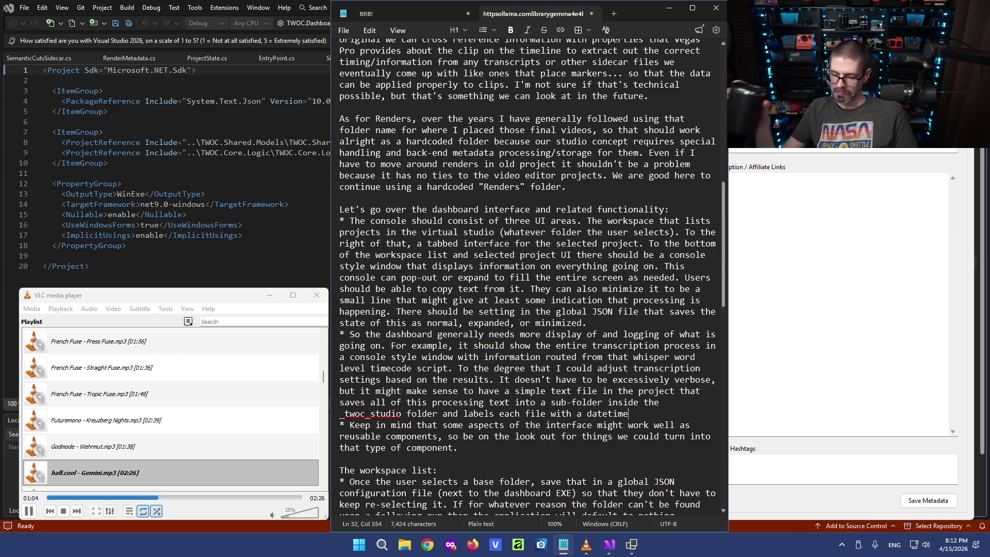
text(.)
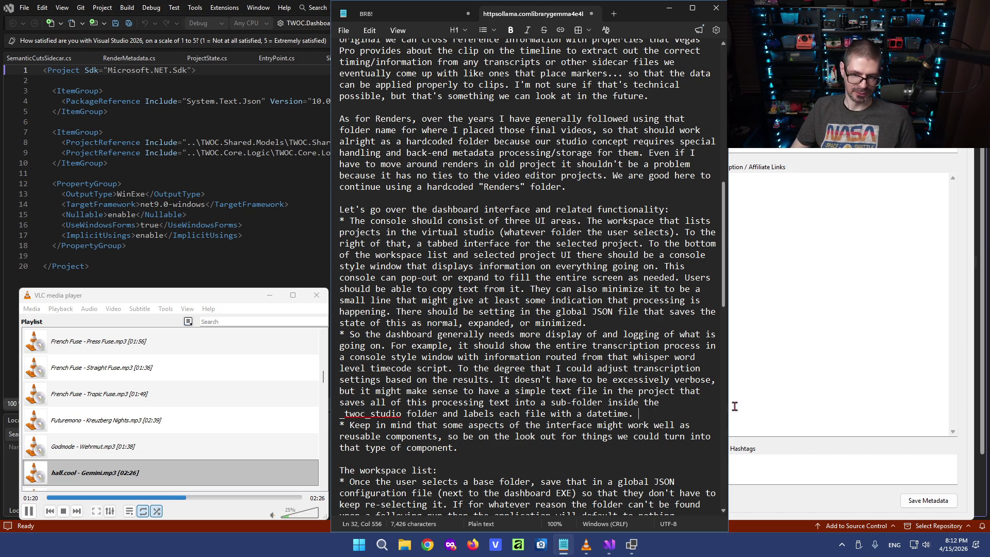
Place the caret just before the logging bullet's final period for the parenthetical.
key(shift+Home)
click(617, 402)
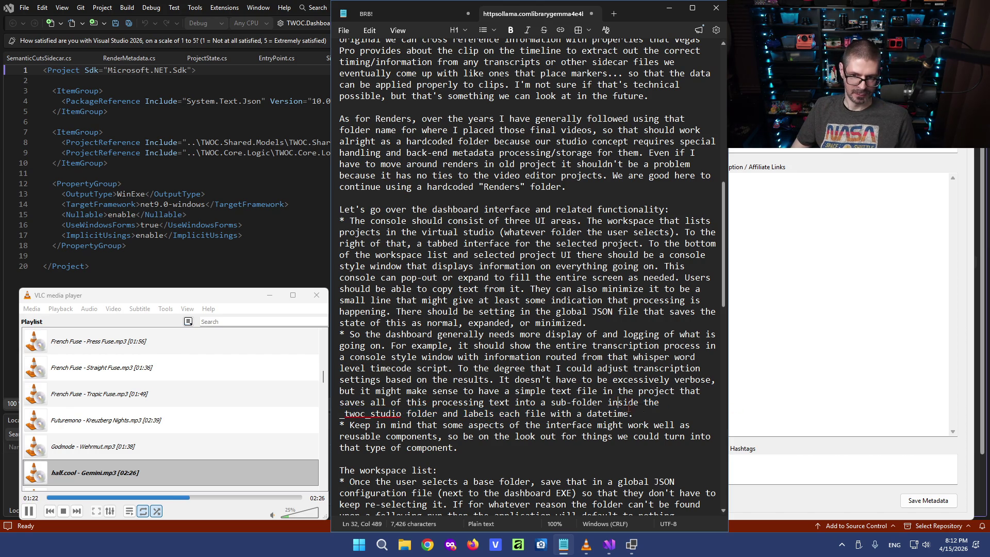
key(End)
key(Left)
text((there)
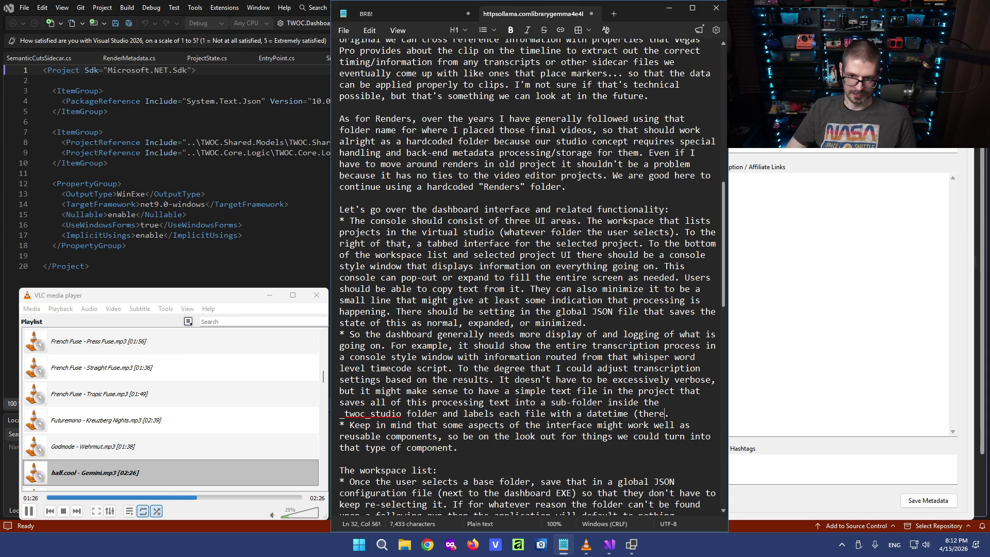
text( sho)
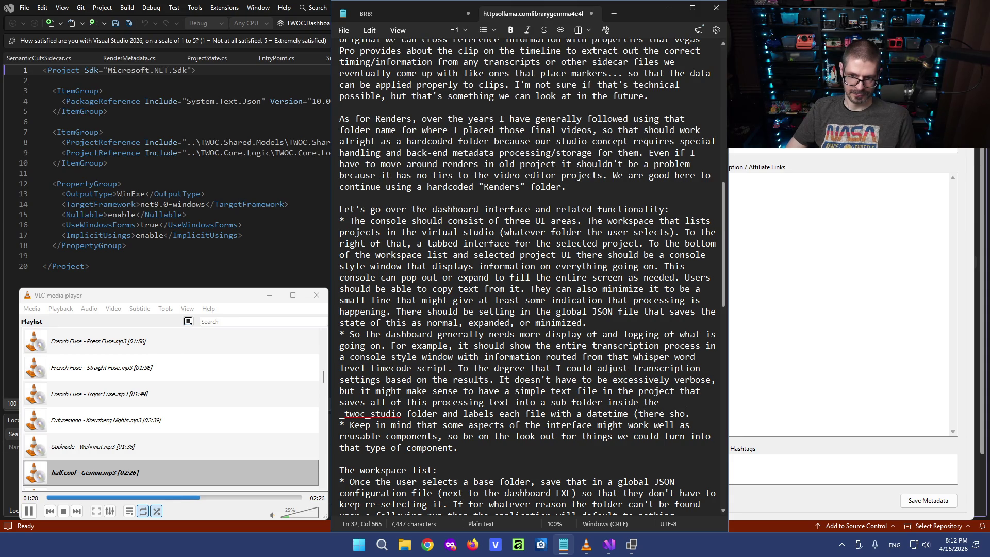
text(uld be a tab )
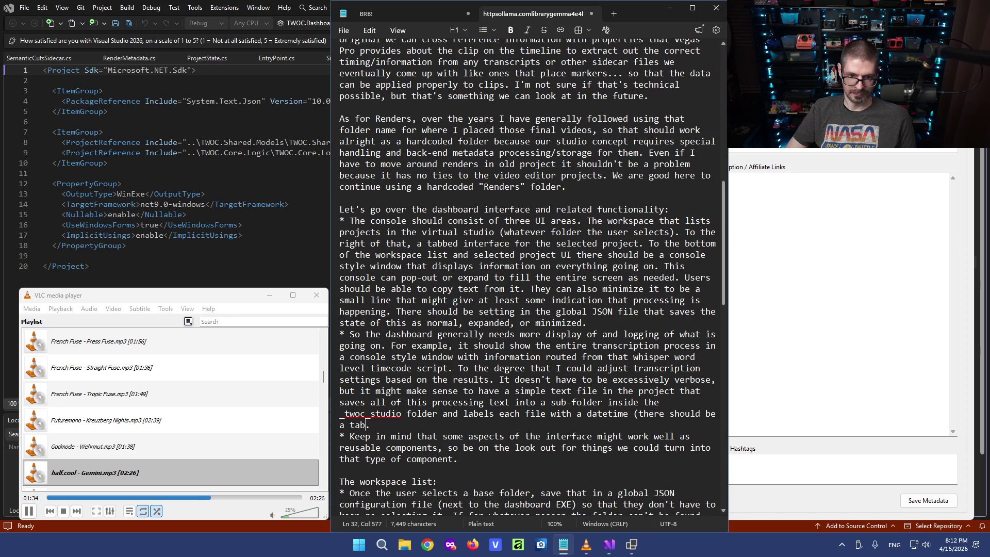
text(in the )
text(project)
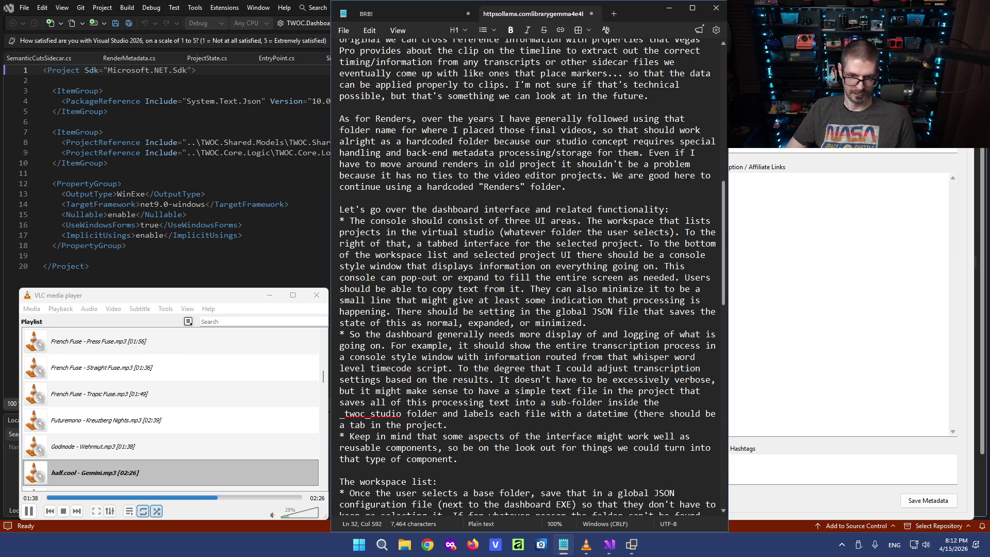
text( tab)
Write '(there should be a tab in the selected project view...', fixing the mistyped project tab wording.
key(BackSpace)
key(BackSpace)
key(BackSpace)
key(BackSpace)
key(BackSpace)
key(BackSpace)
key(BackSpace)
text(selecte pro)
key(BackSpace)
key(BackSpace)
key(BackSpace)
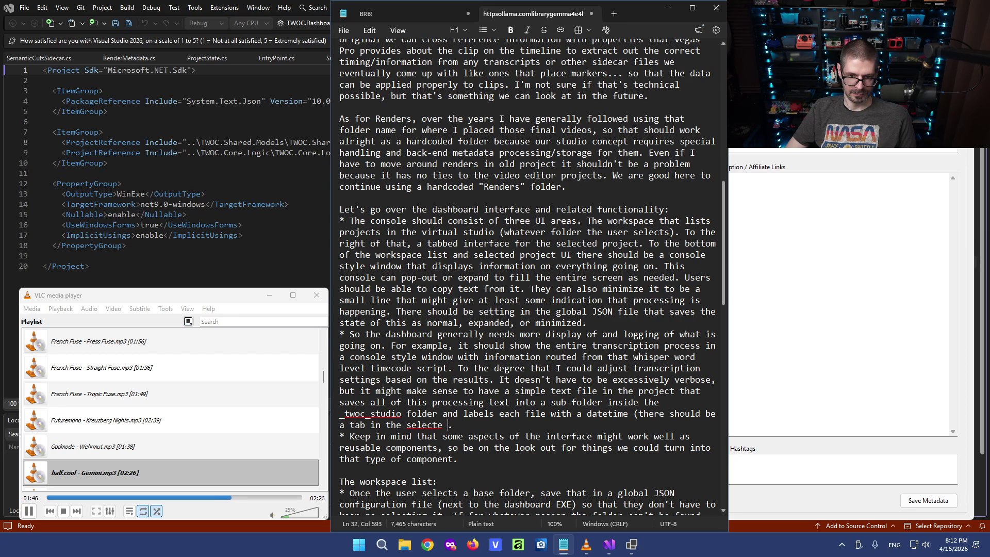
text(por)
text(ject.)
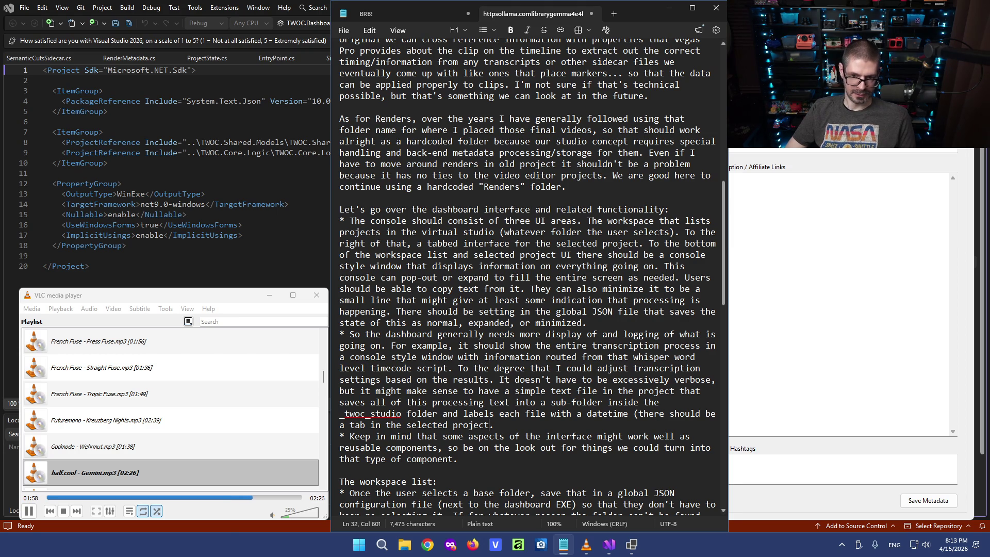
key(BackSpace)
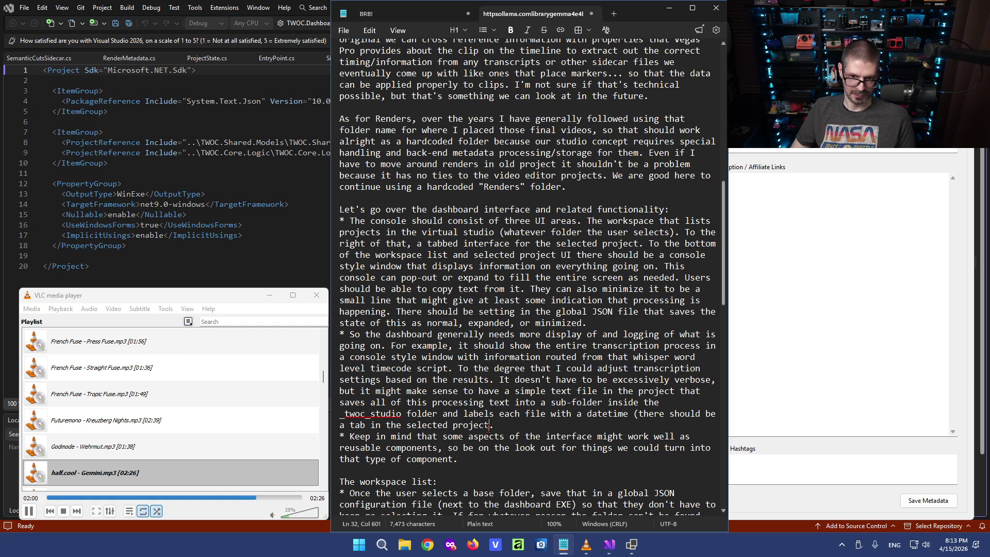
text(view.)
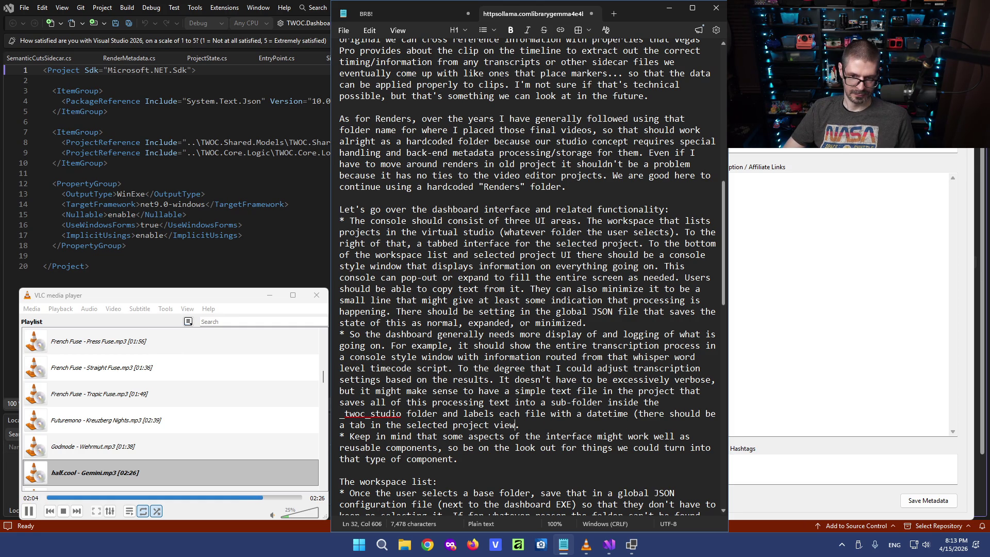
text(/area )
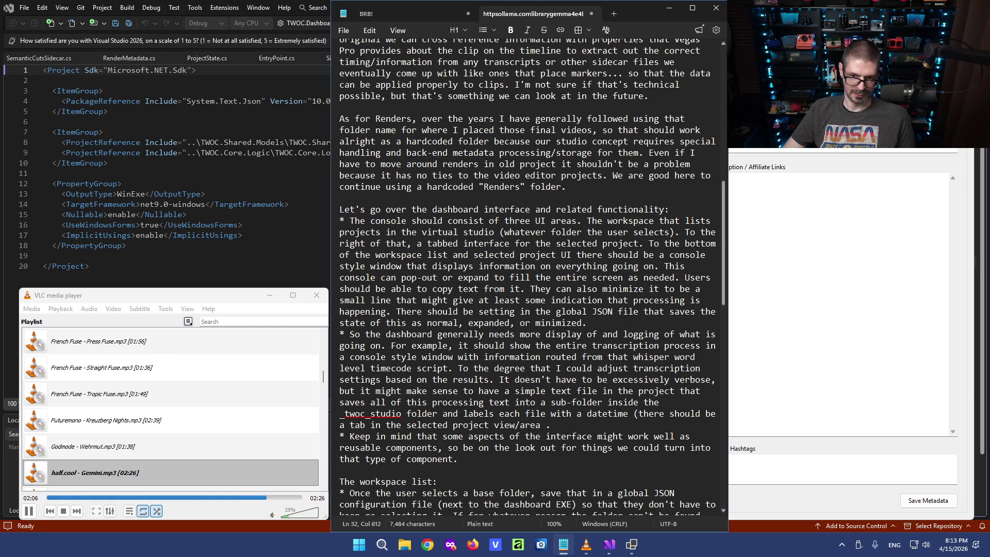
text(navigate through and view these logs.))
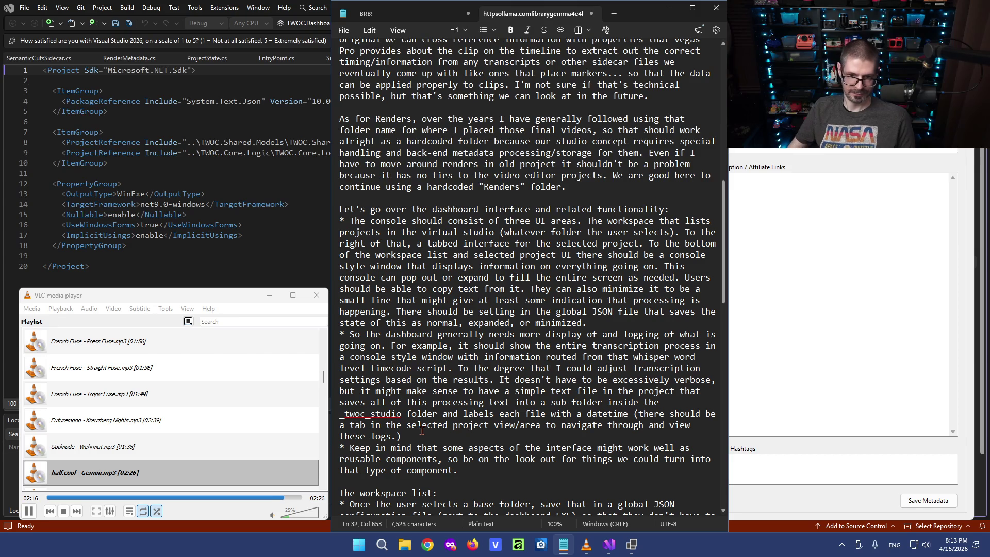
scroll(424, 312, down, 1)
scroll(423, 312, down, 3)
scroll(424, 312, down, 1)
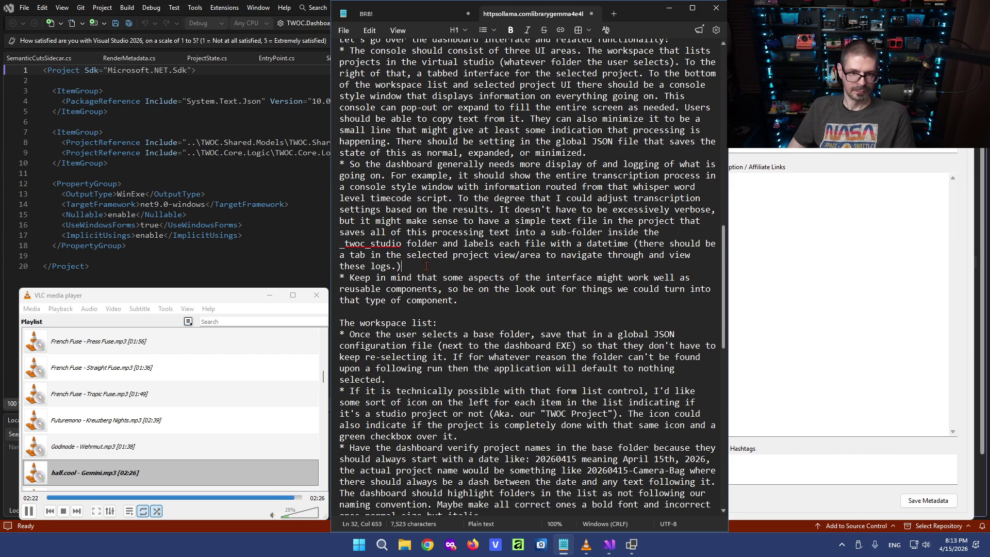
scroll(503, 311, down, 1)
scroll(504, 310, down, 1)
scroll(510, 294, down, 3)
scroll(520, 282, down, 1)
Add to the reusable-components bullet: no slop code, the goal is high quality, maintainable code.
click(466, 129)
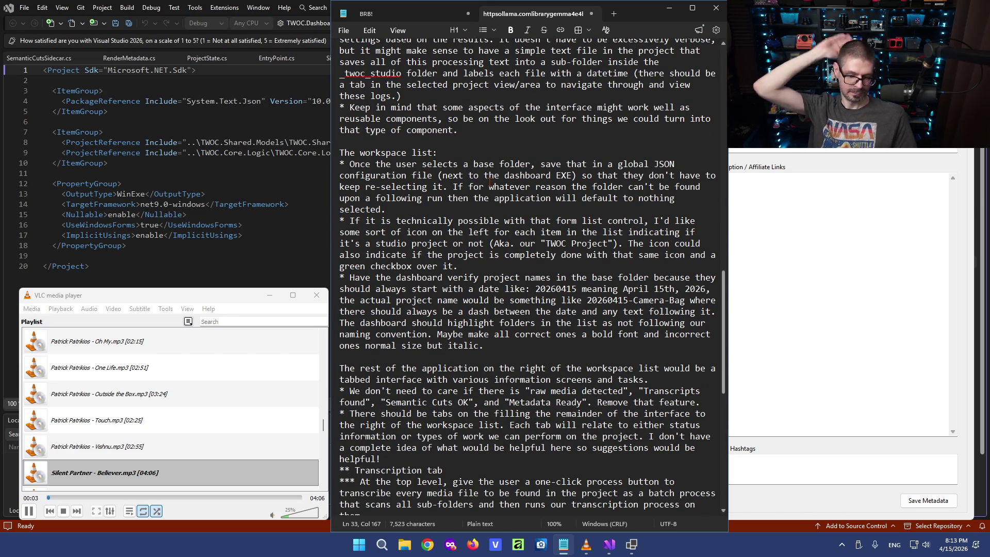
text(Again, we don't want to write slop code)
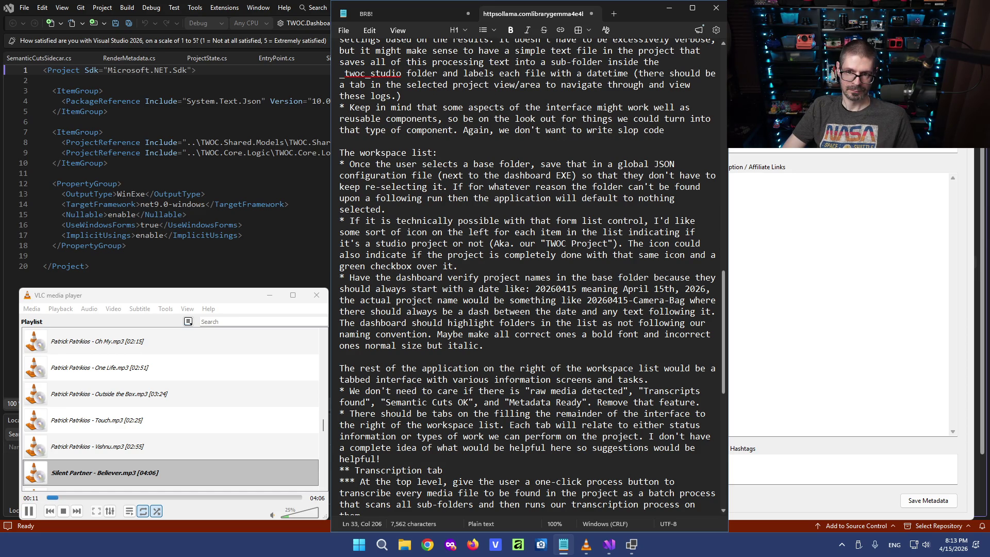
text(. Our goal)
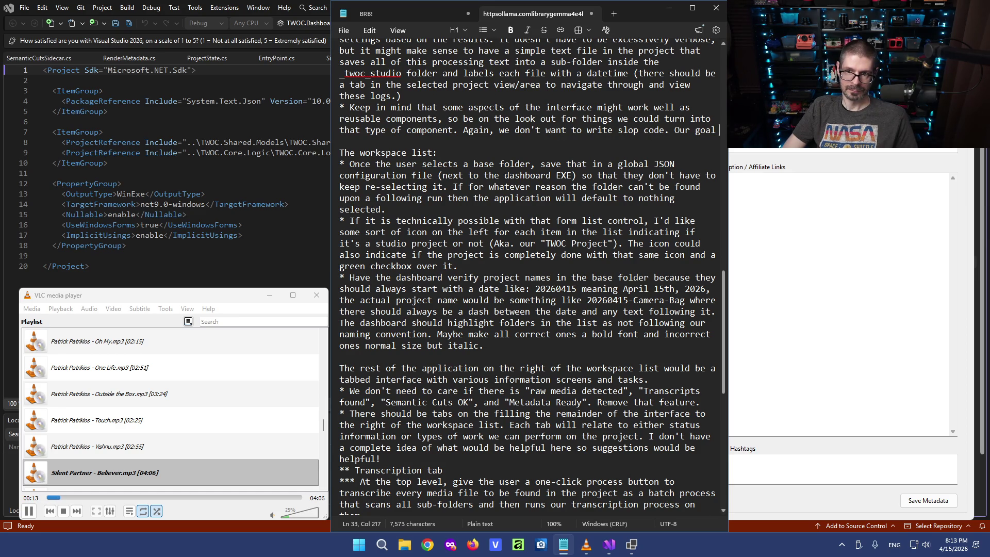
text( is high qwuality code that)
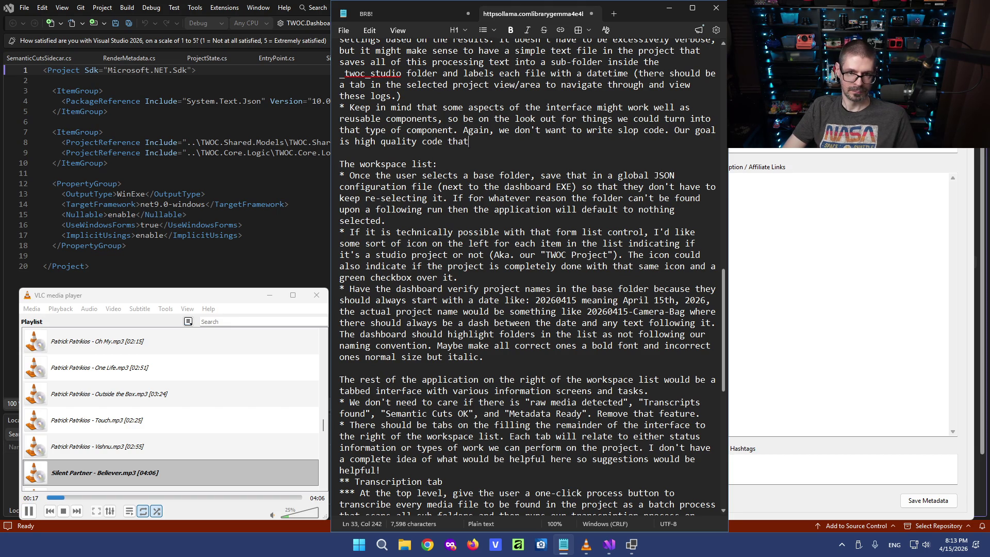
text( is maintainable)
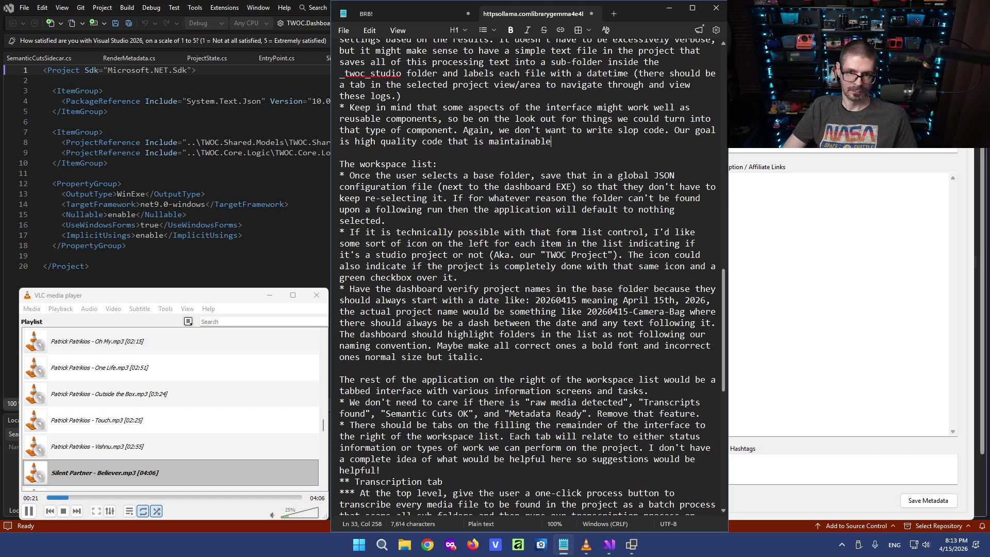
text(.)
scroll(530, 277, down, 1)
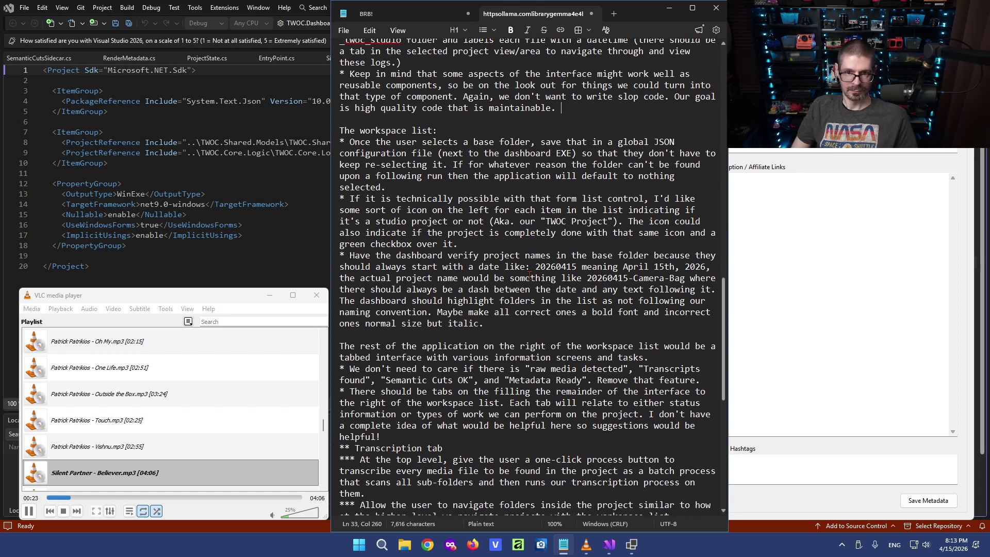
click(510, 300)
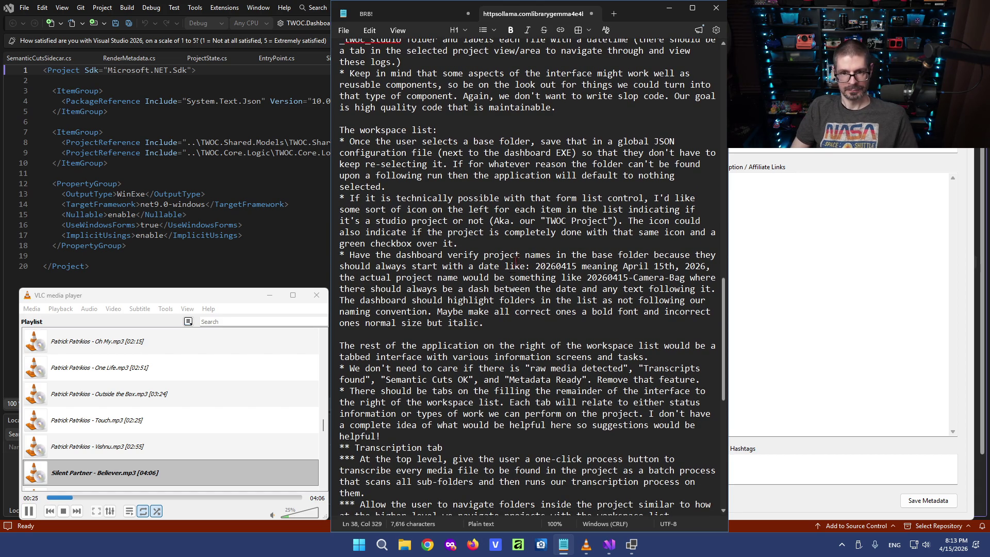
scroll(518, 250, down, 1)
scroll(495, 242, down, 1)
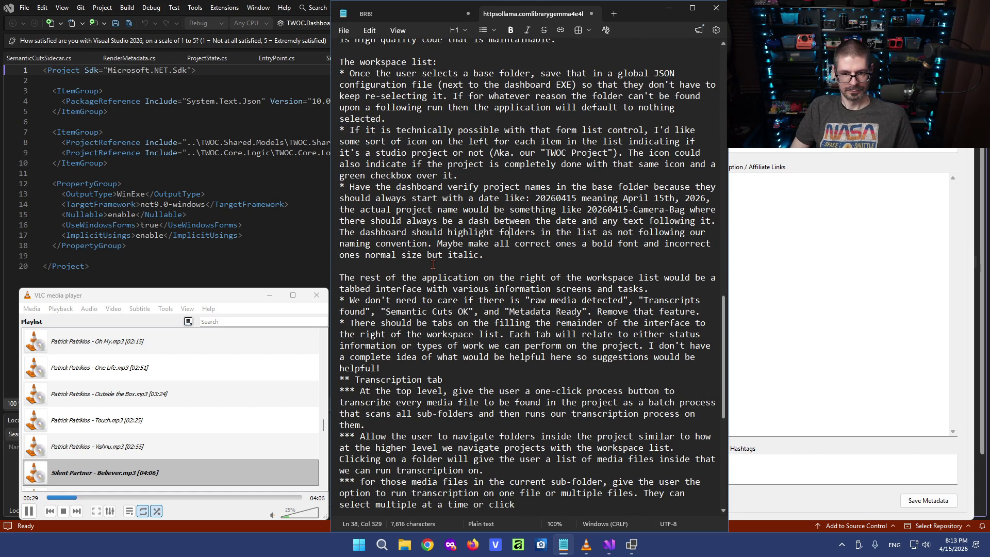
scroll(433, 263, down, 1)
scroll(434, 264, down, 2)
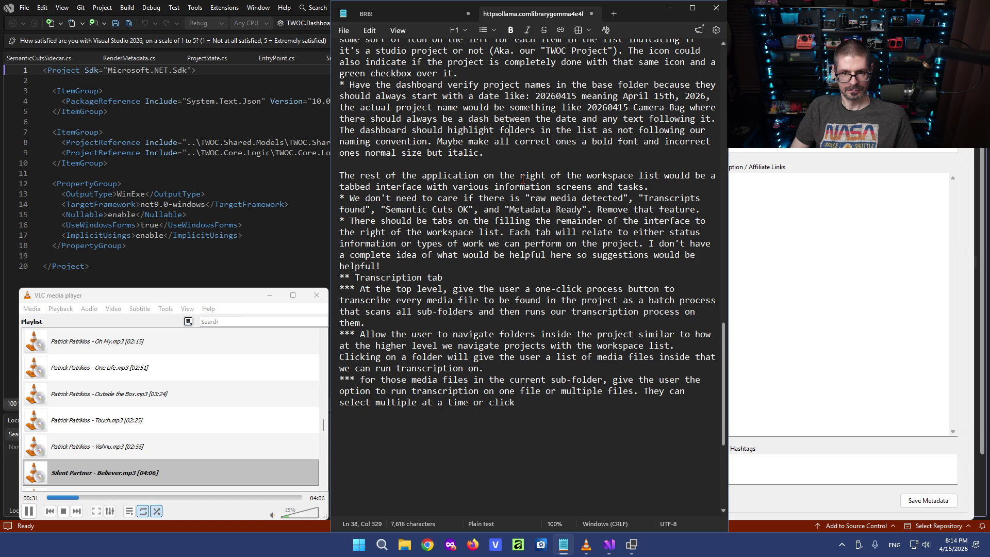
Reread the Transcription tab bullets: one-click batch transcription and folder navigation.
click(489, 311)
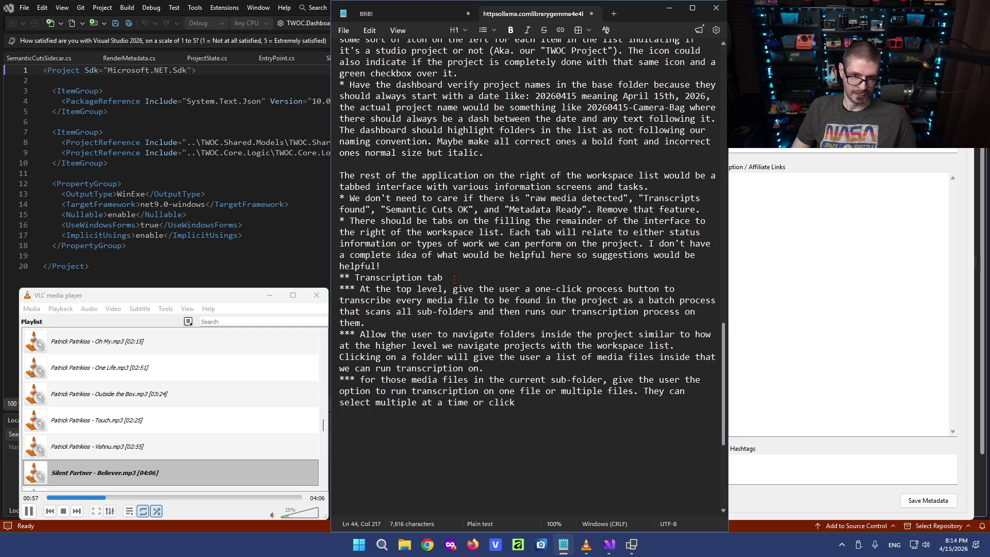
drag(442, 278, 308, 271)
click(486, 275)
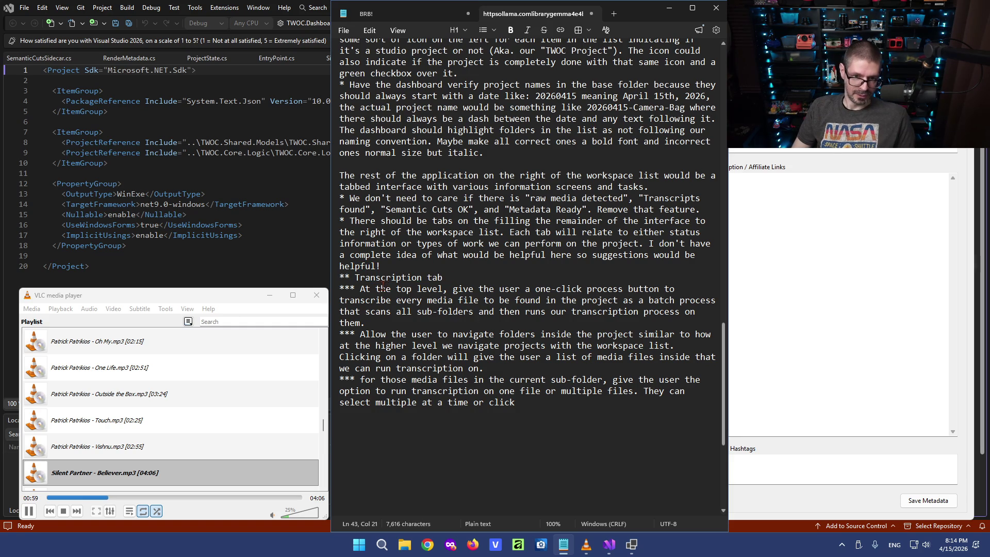
click(361, 289)
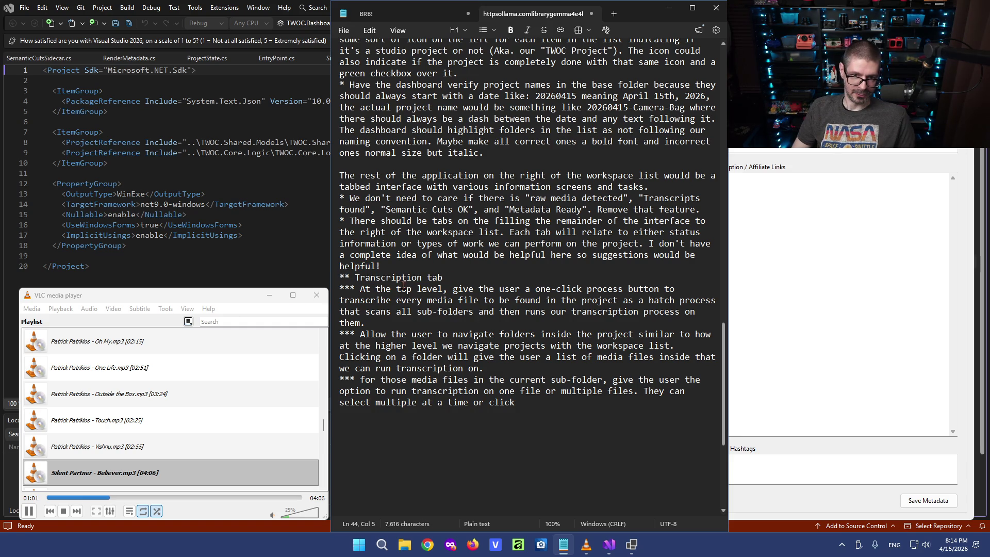
drag(417, 288, 511, 292)
click(550, 288)
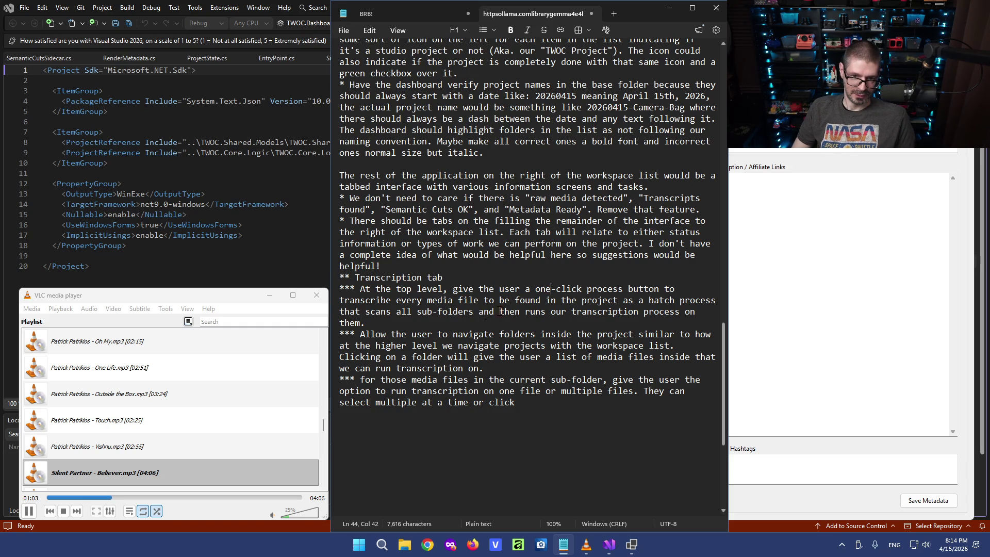
drag(427, 334, 502, 352)
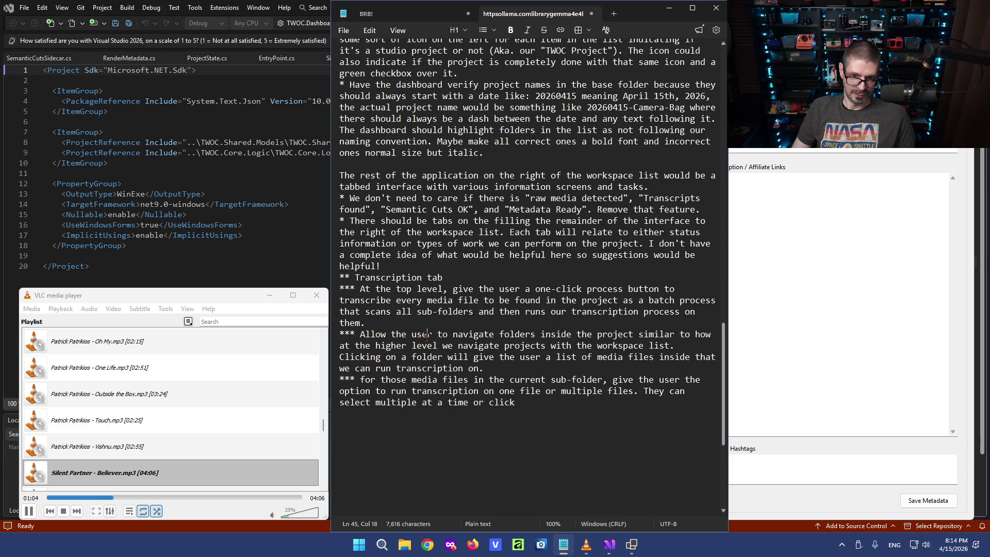
click(519, 357)
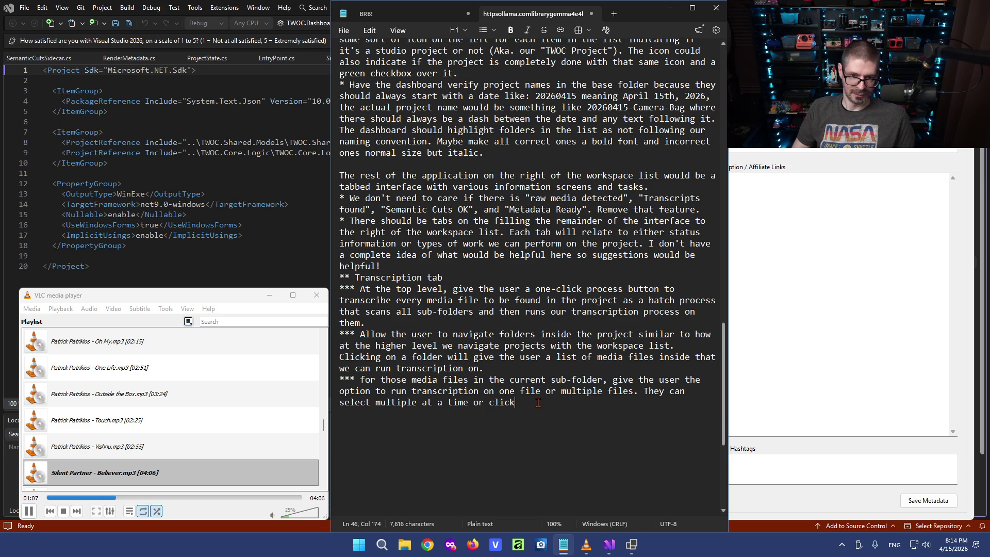
Add a bullet requiring SpeechToTextAgenticTest-style transcription configuration, then switch to that Visual Studio project.
key(Return)
text(***)
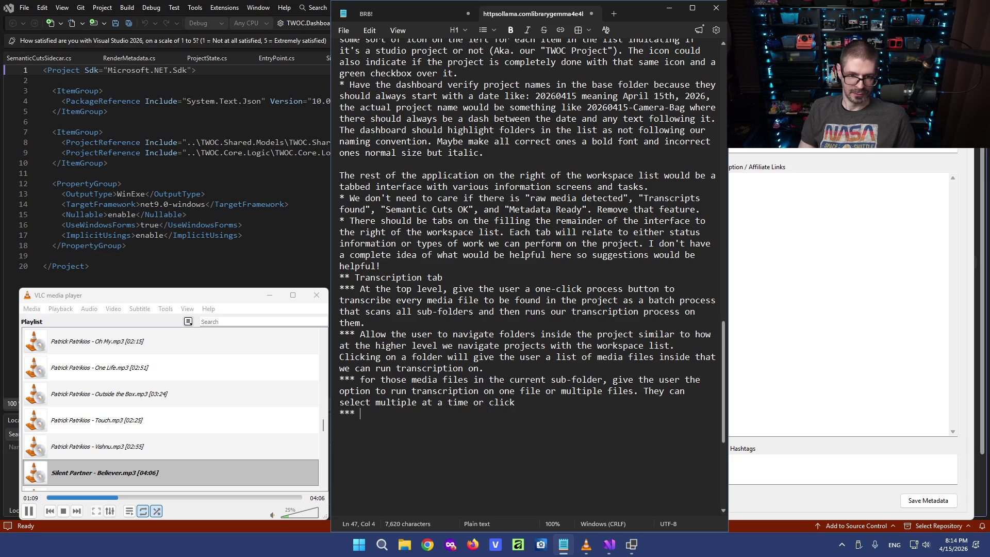
text( This should have )
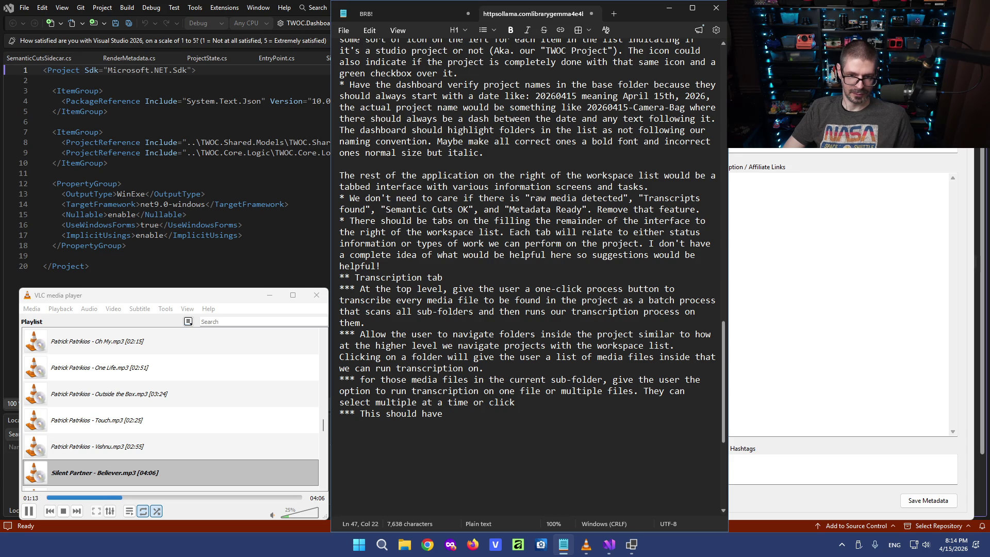
text(transcription configuration like my)
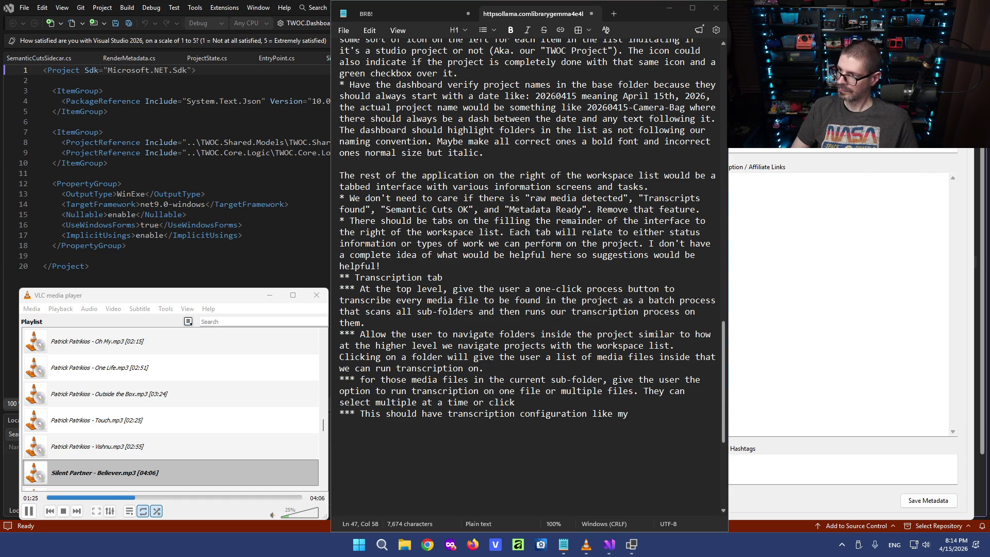
key(alt+Tab)
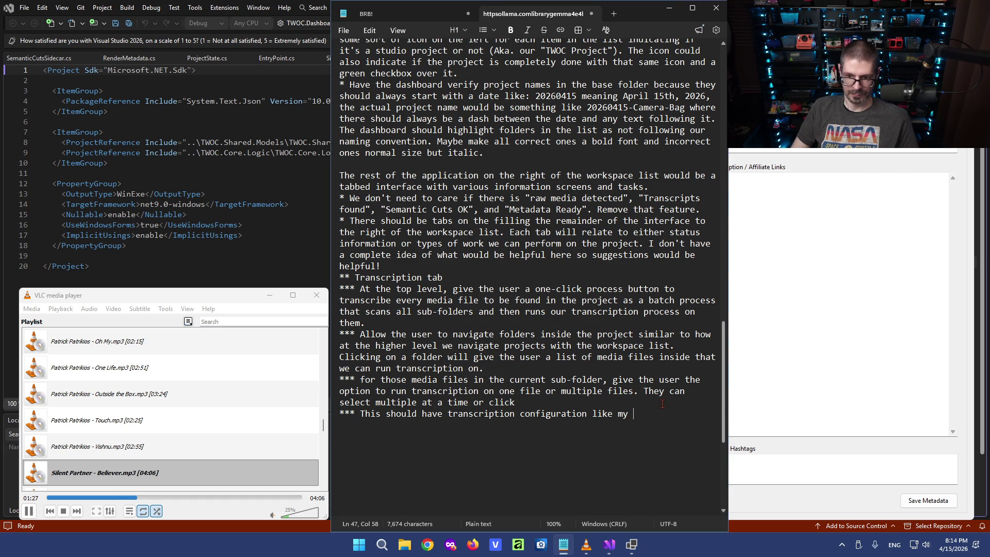
text(SpeechToTextAgenticTest)
text(p)
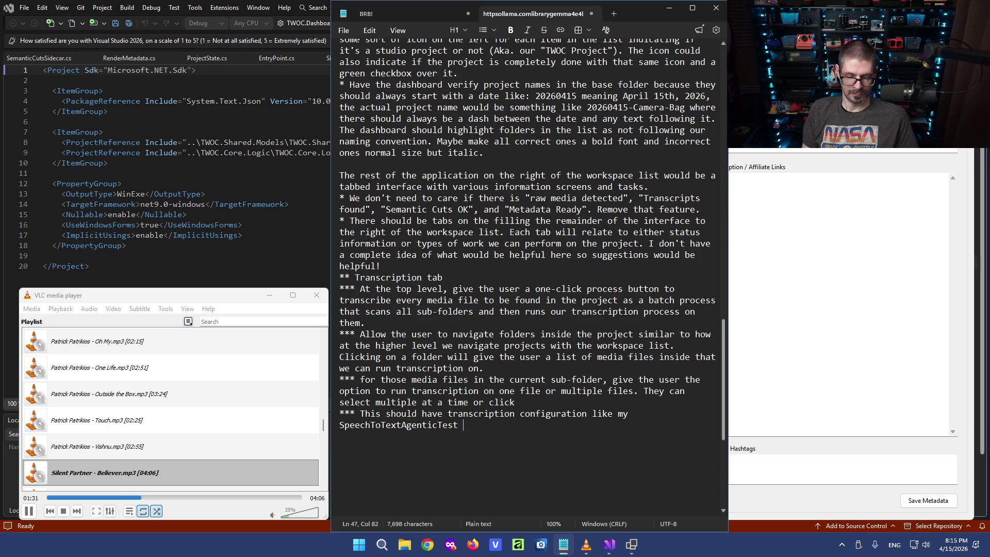
text(roject ()
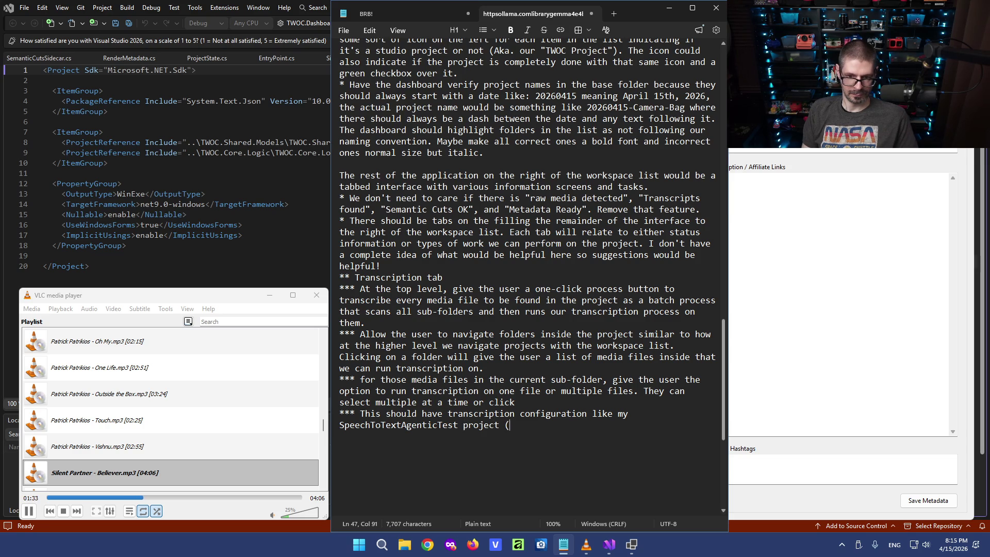
text(I'll include the code))
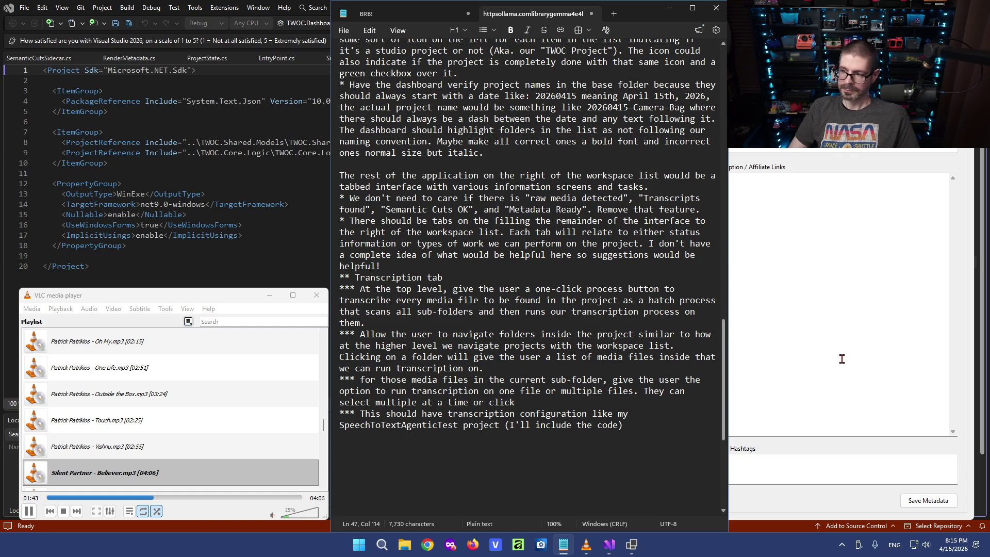
click(610, 544)
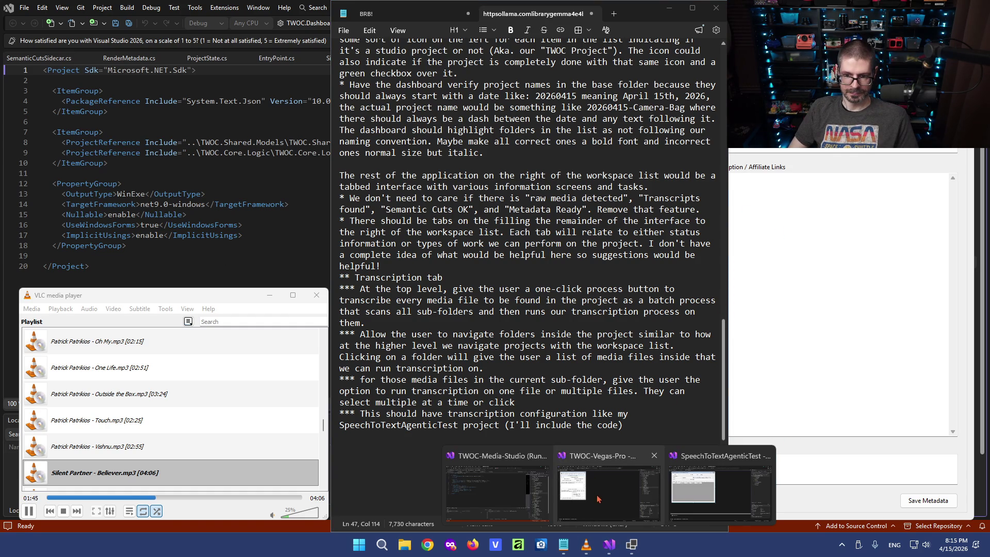
click(684, 489)
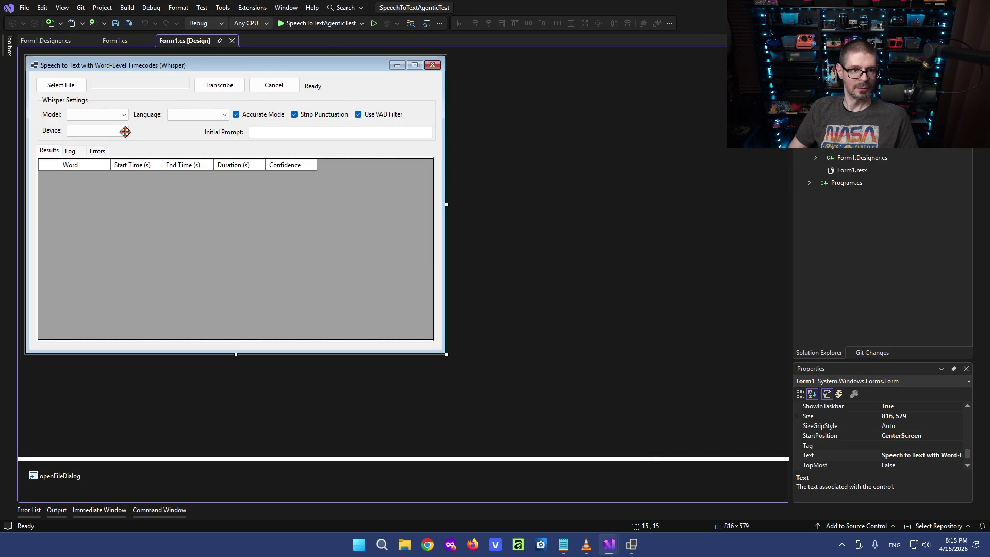
Run the SpeechToTextAgenticTest app and review its Model (base), Device (Auto) and Language (English) options, then move it aside.
click(285, 23)
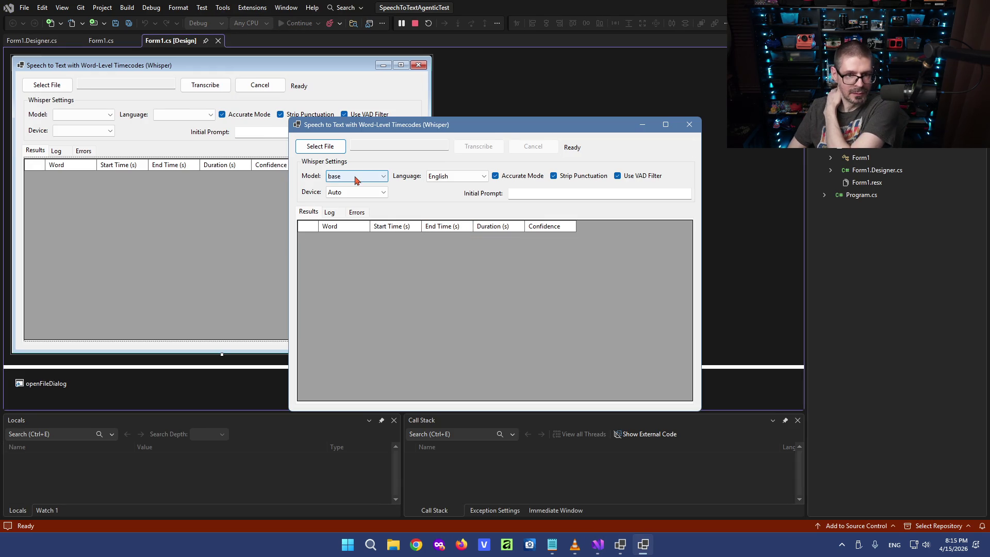
click(354, 180)
click(359, 187)
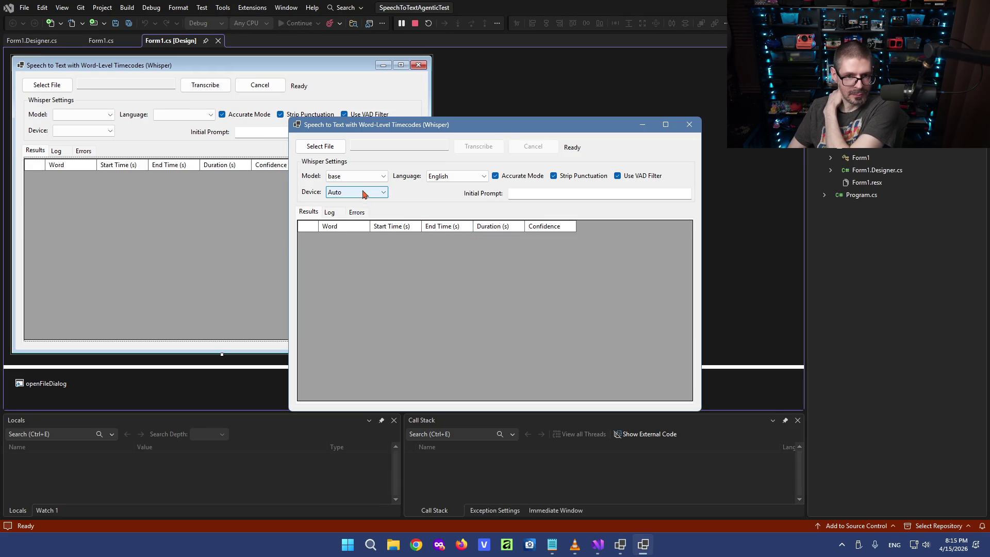
click(363, 194)
click(410, 199)
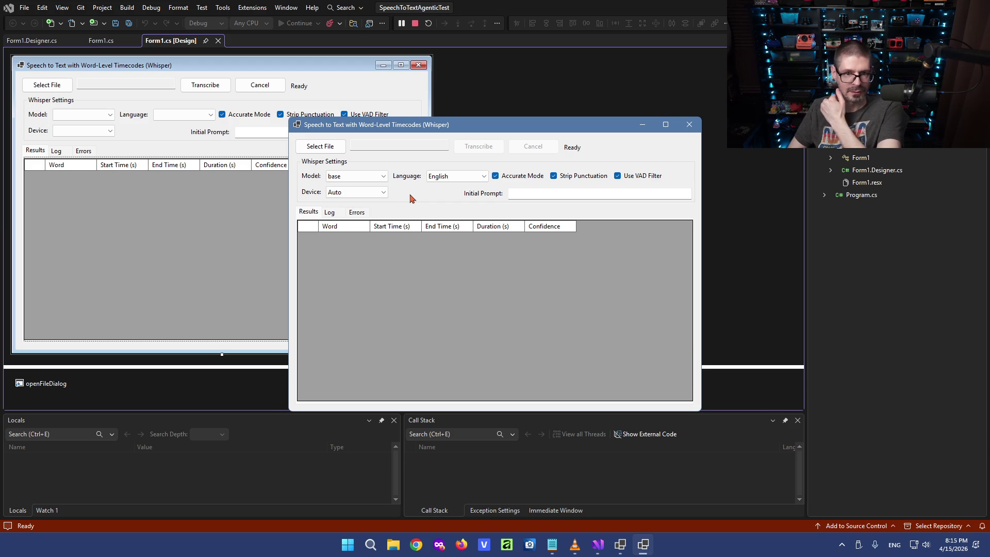
click(439, 177)
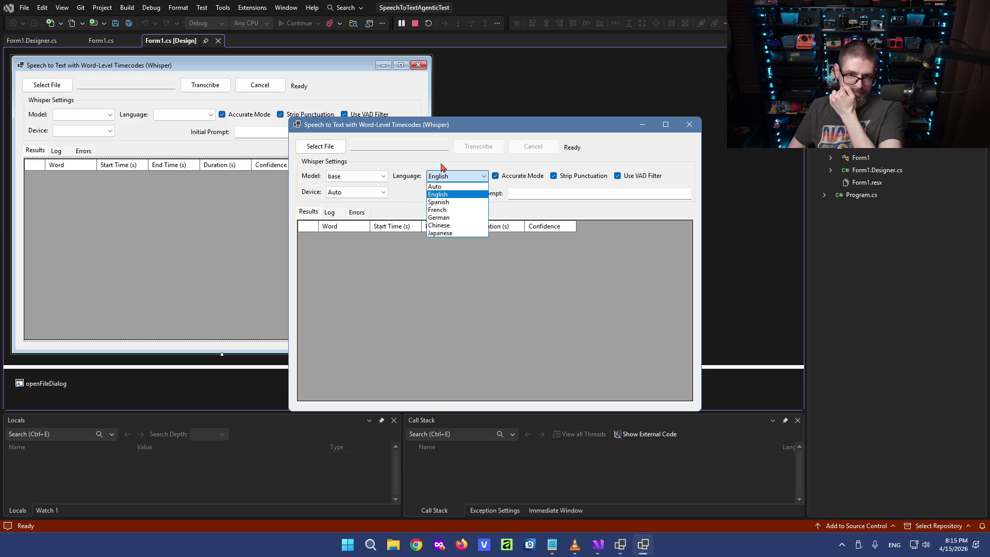
click(441, 166)
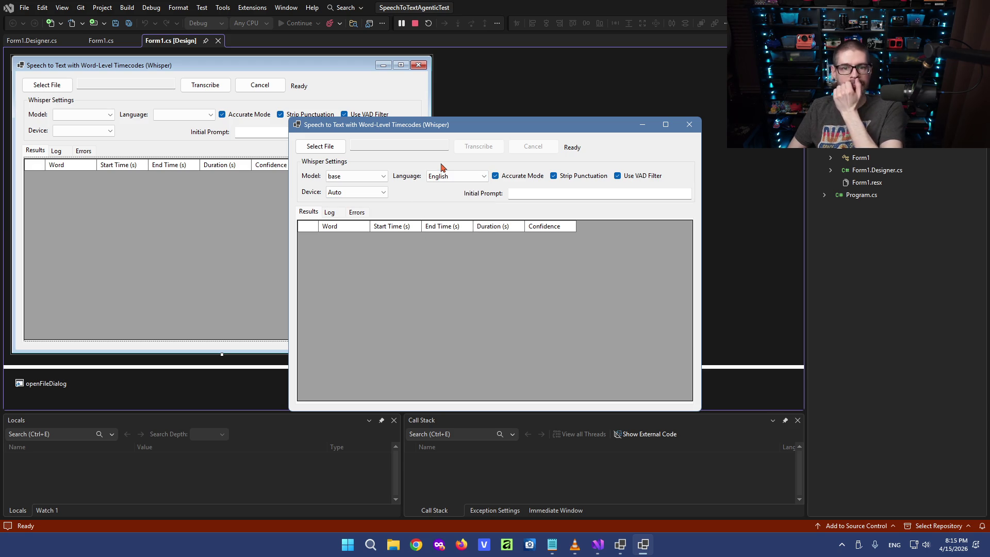
drag(464, 123, 989, 178)
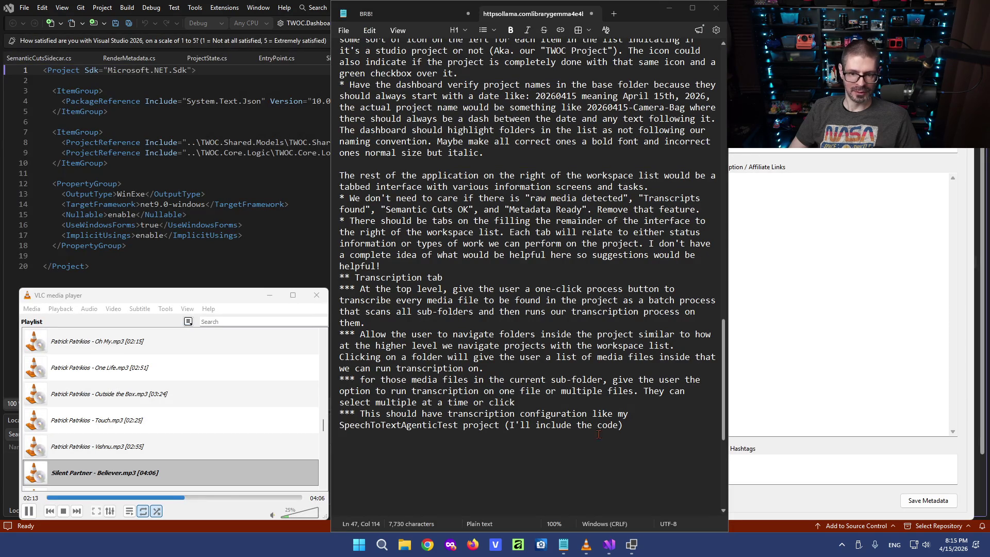
Append 'Or whatever else might be useful based on knowledge of the wisper' to the transcription configuration bullet.
key(BackSpace)
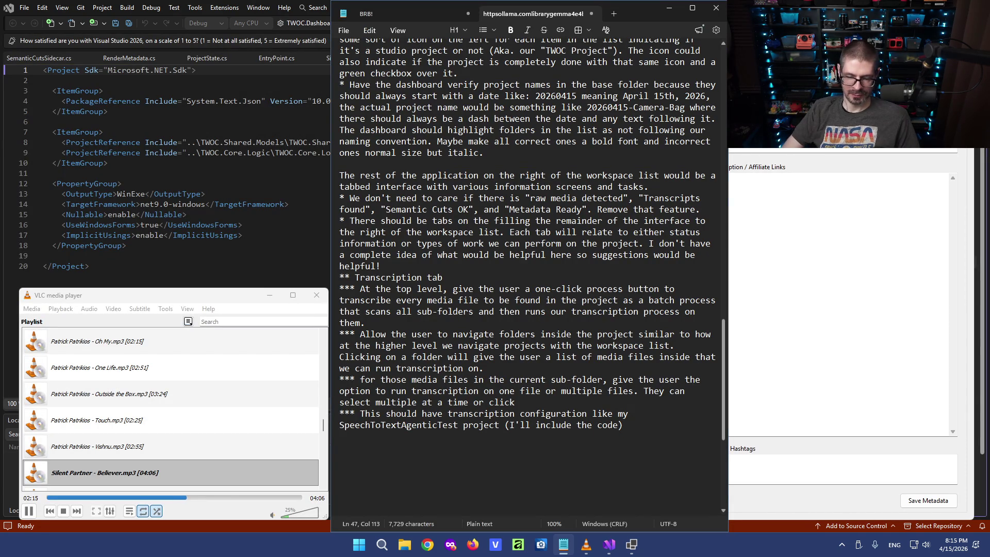
text(such as model, )
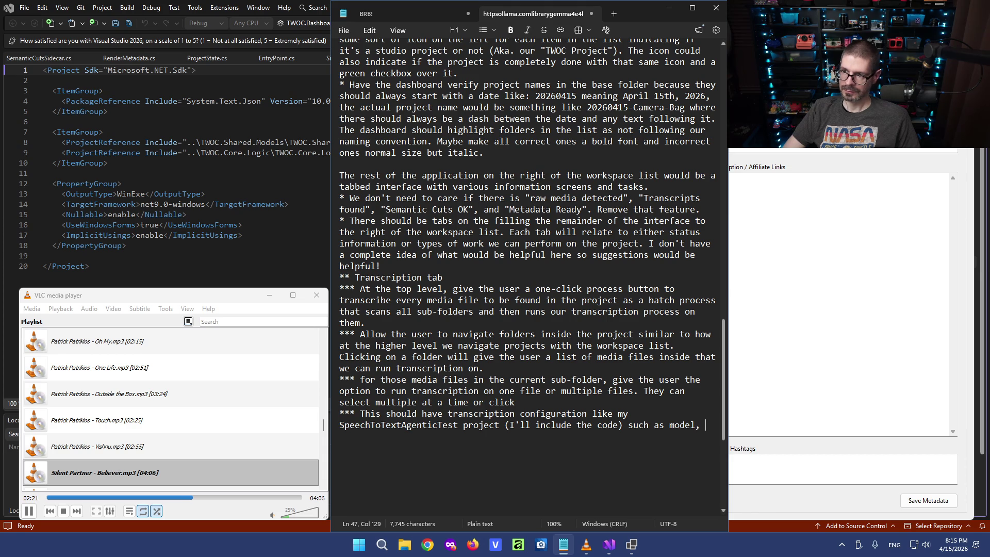
text(dev)
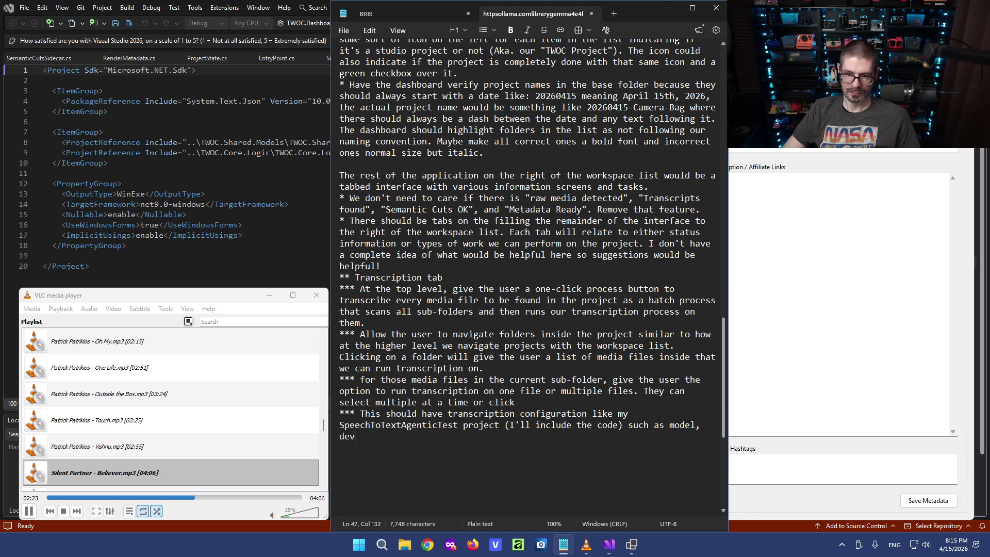
text(ice to run on, )
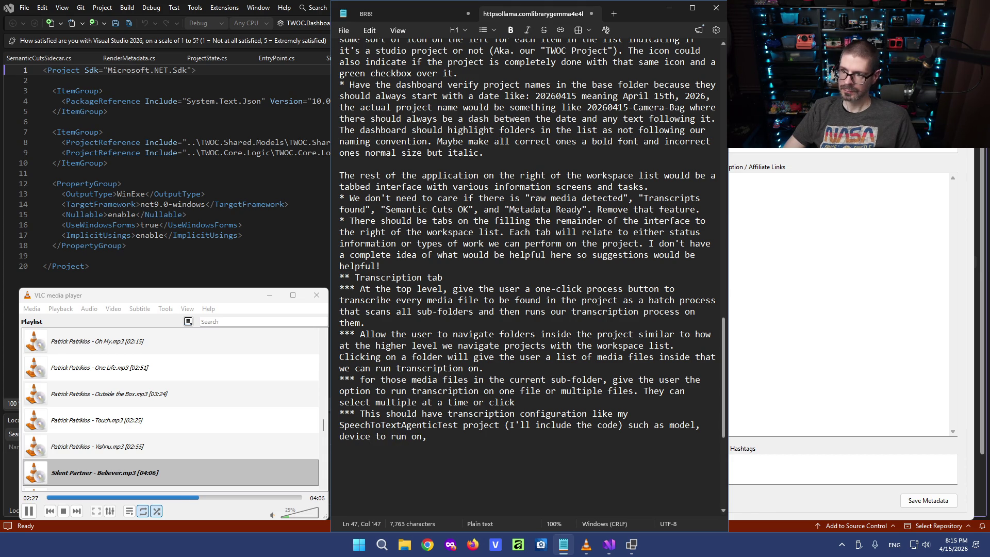
text(langua)
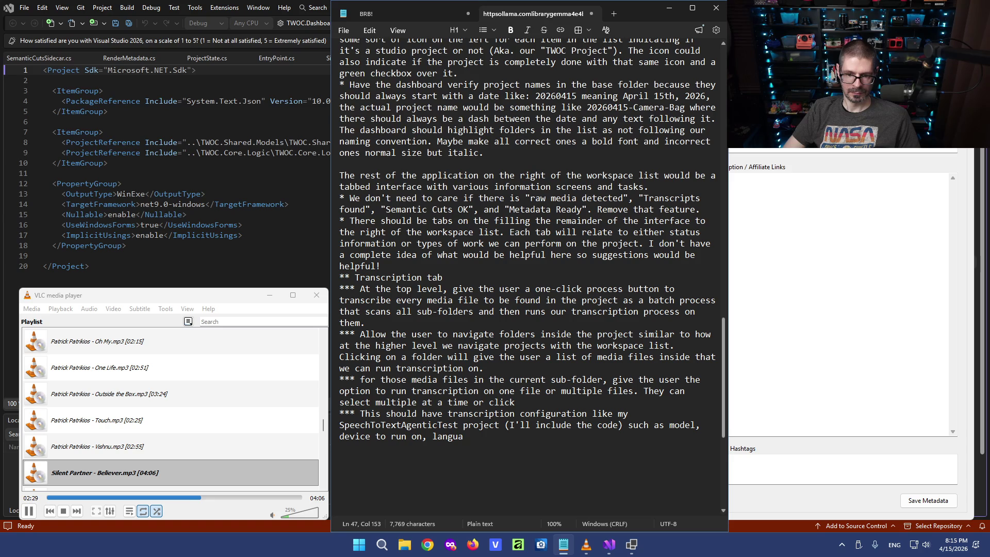
text(ge selection.)
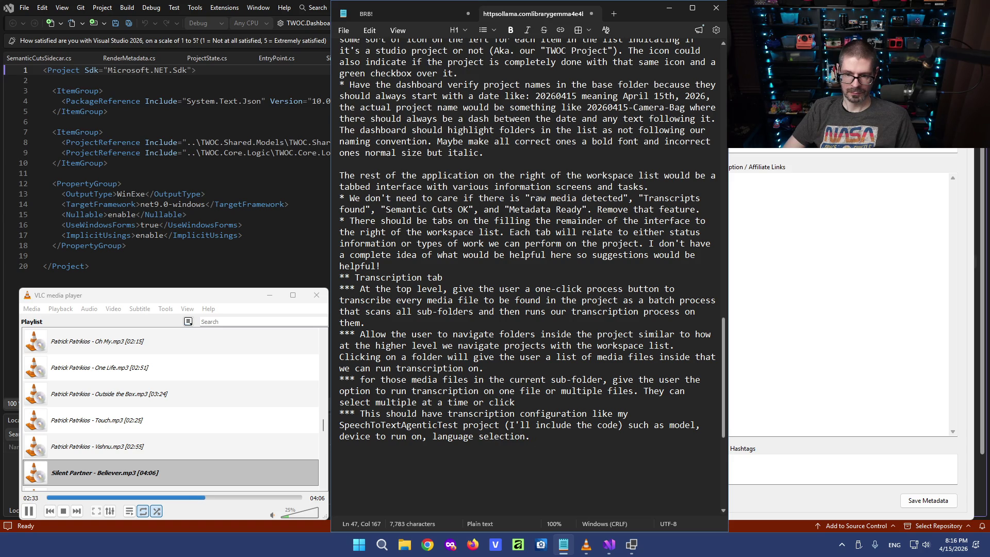
text( In addition to )
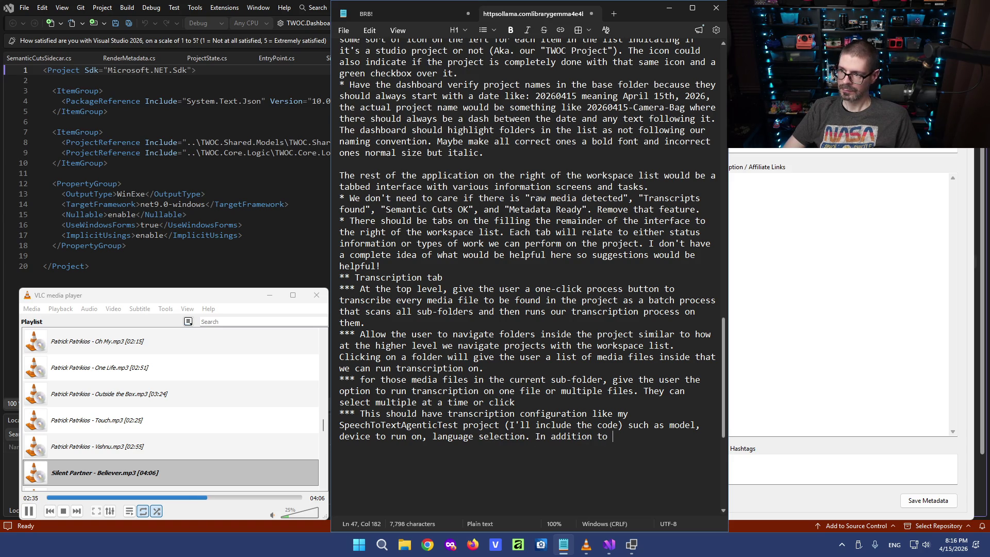
text("accurate mode", )
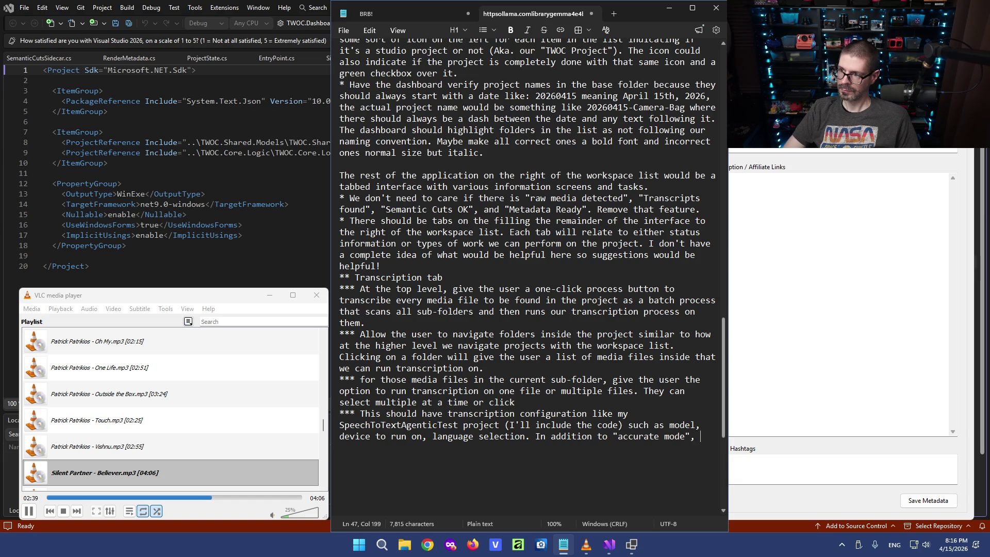
text("stri)
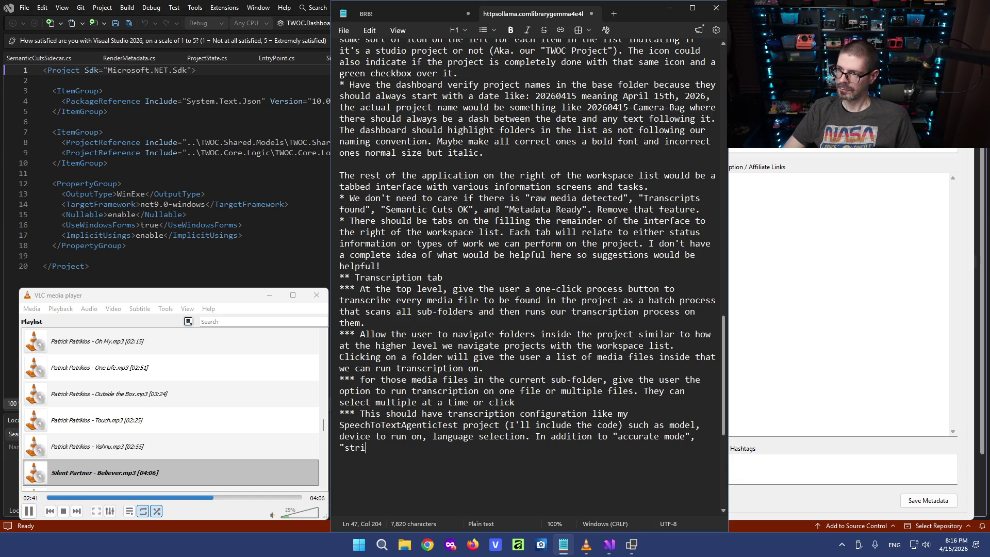
text(p punc)
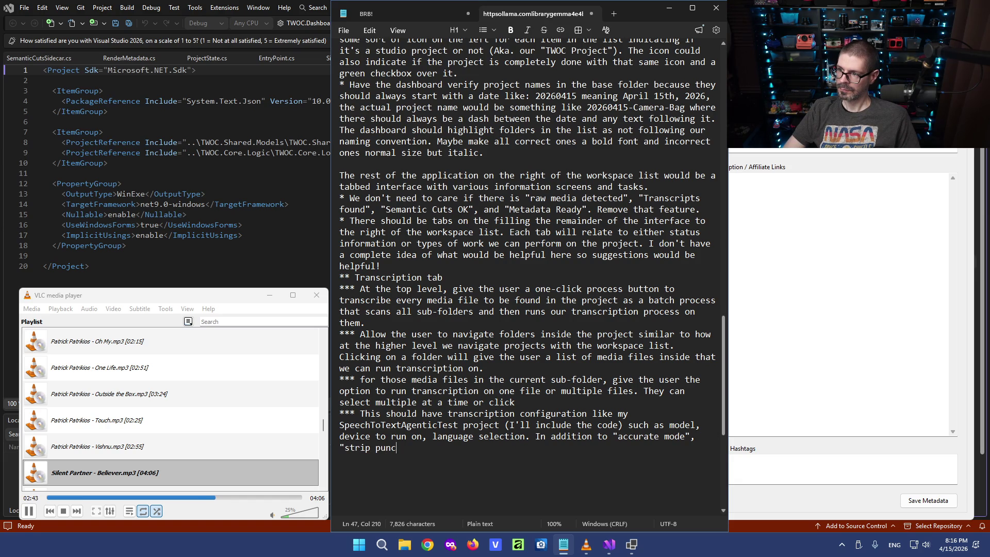
text(tuation",)
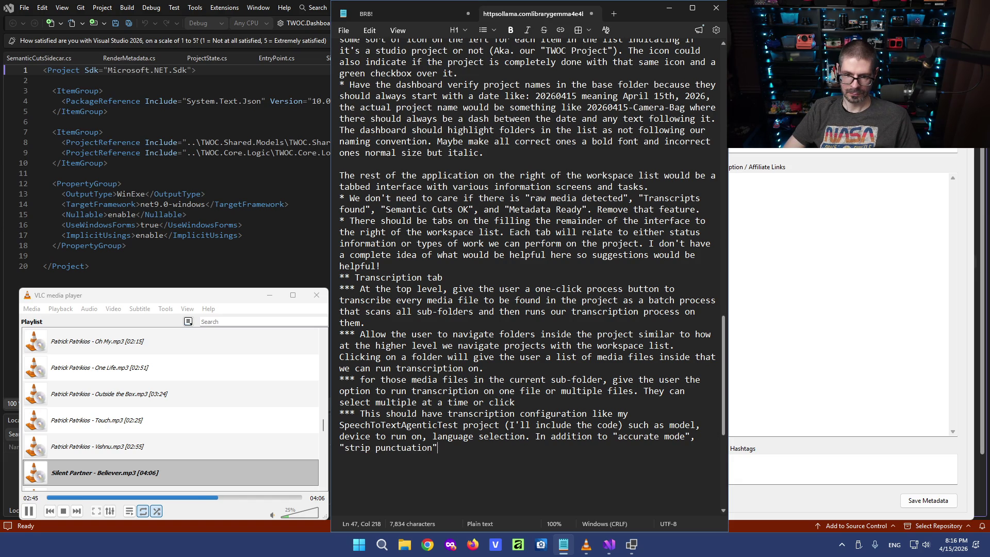
text( and "use vad filter". )
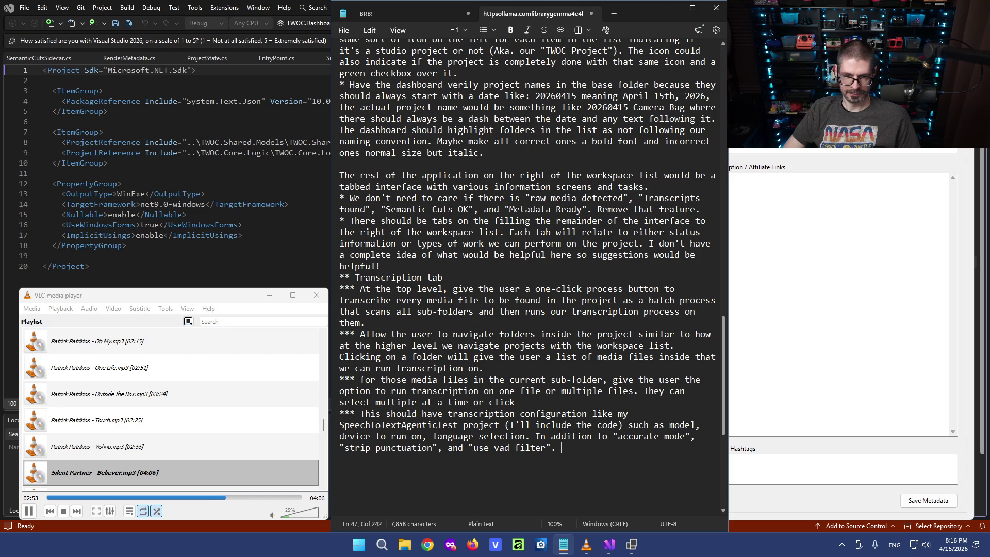
text(Or whatever)
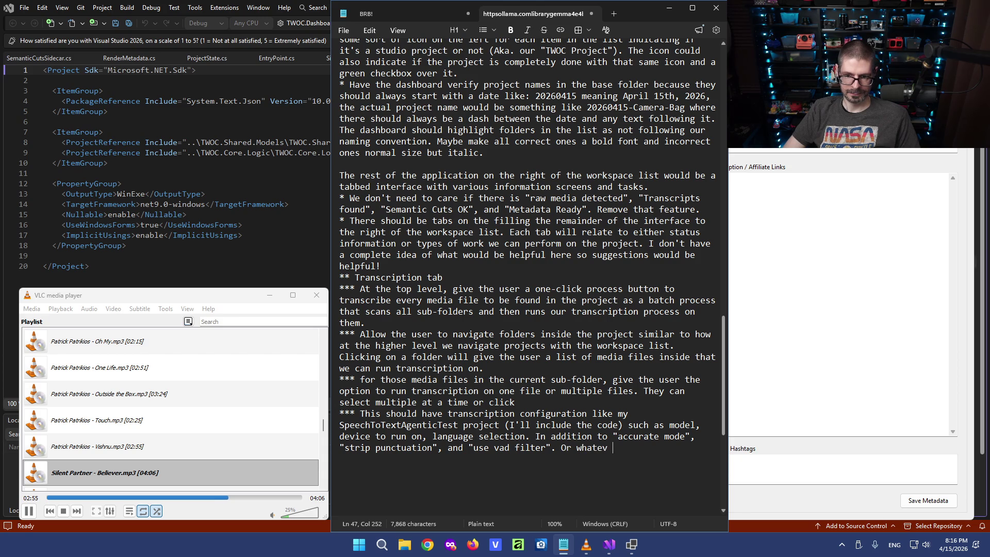
text( else might be useful)
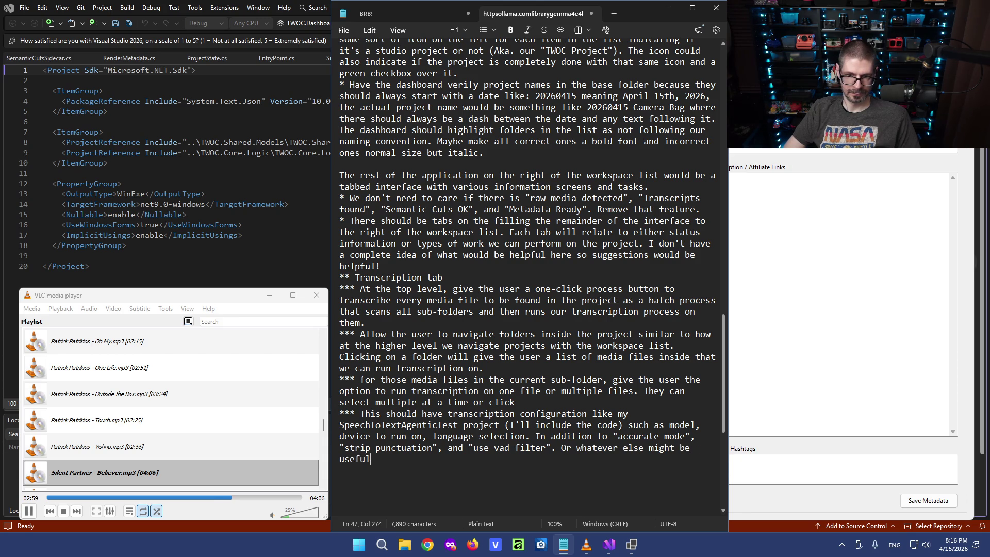
text( based on knowledge of the )
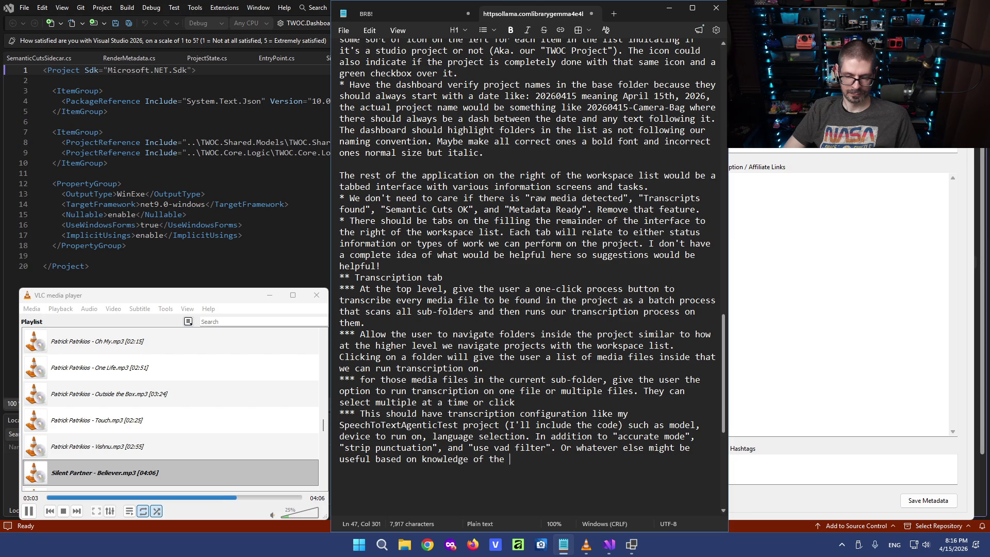
text(whi)
key(BackSpace)
key(BackSpace)
text(isper)
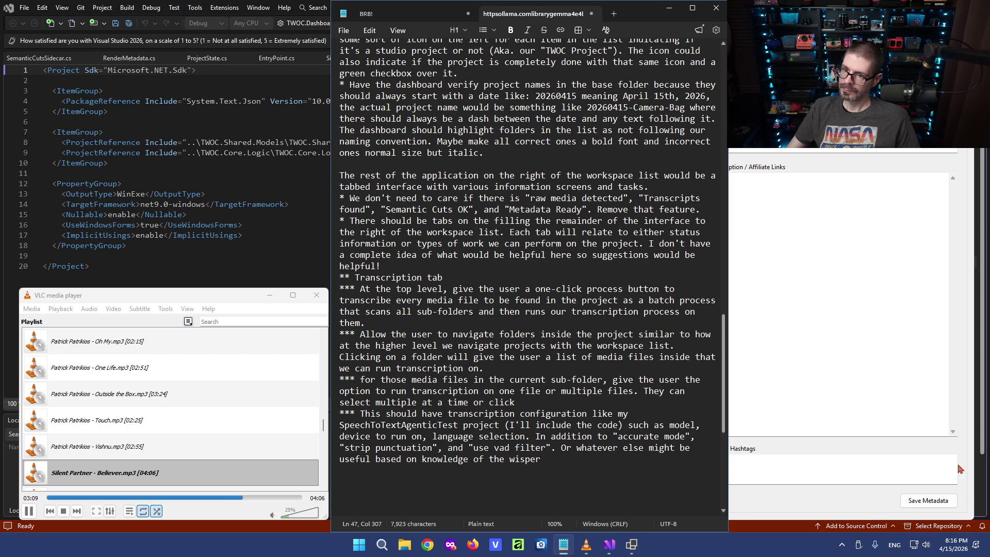
key(alt+Tab)
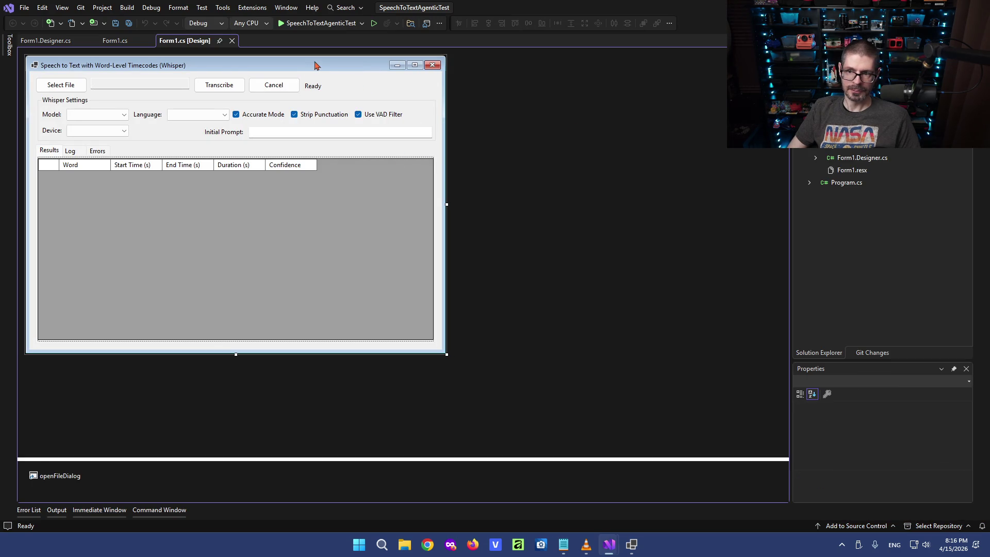
In the SpeechToTextAgenticTest Solution Explorer, expand Form1.cs and bring up the Program.cs code.
click(843, 133)
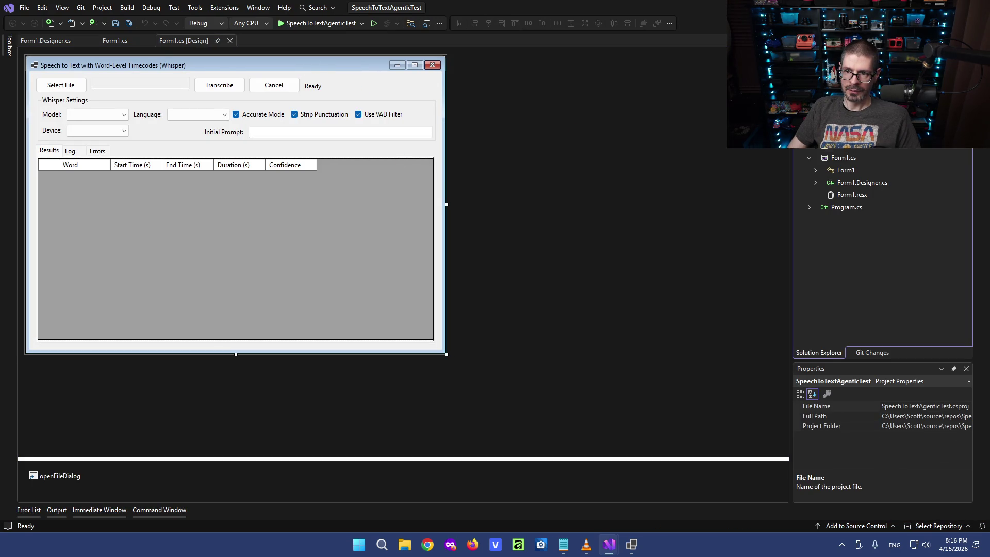
scroll(812, 162, up, 1)
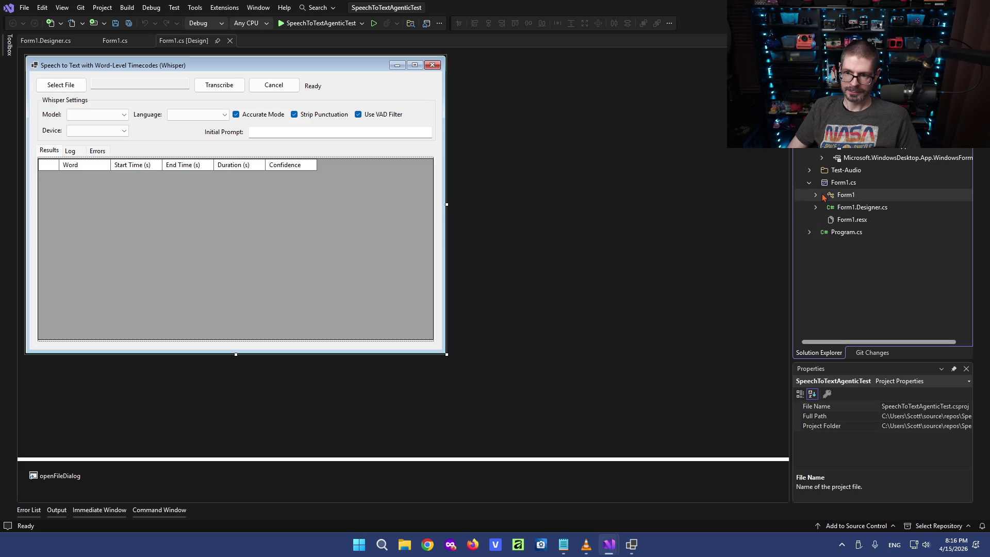
click(833, 184)
click(634, 209)
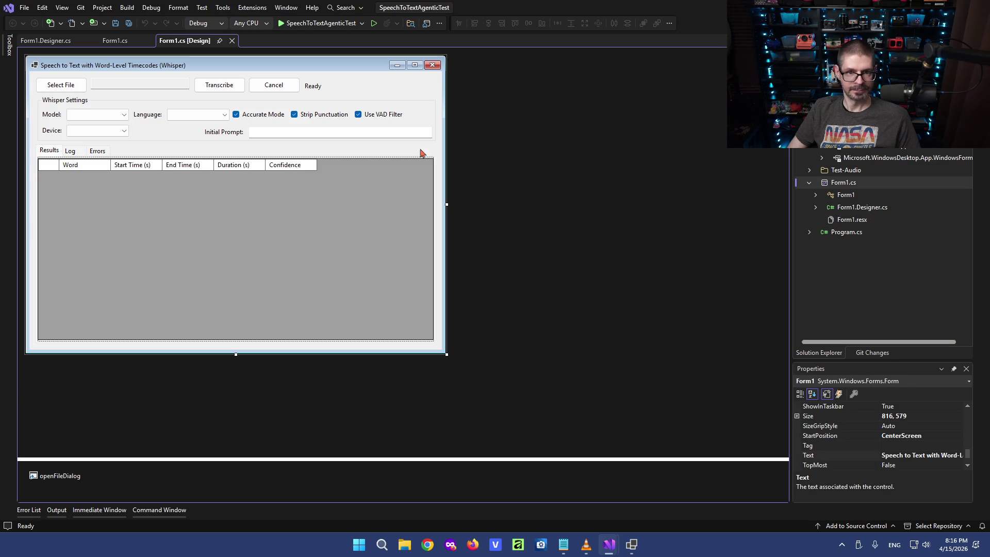
double_click(846, 232)
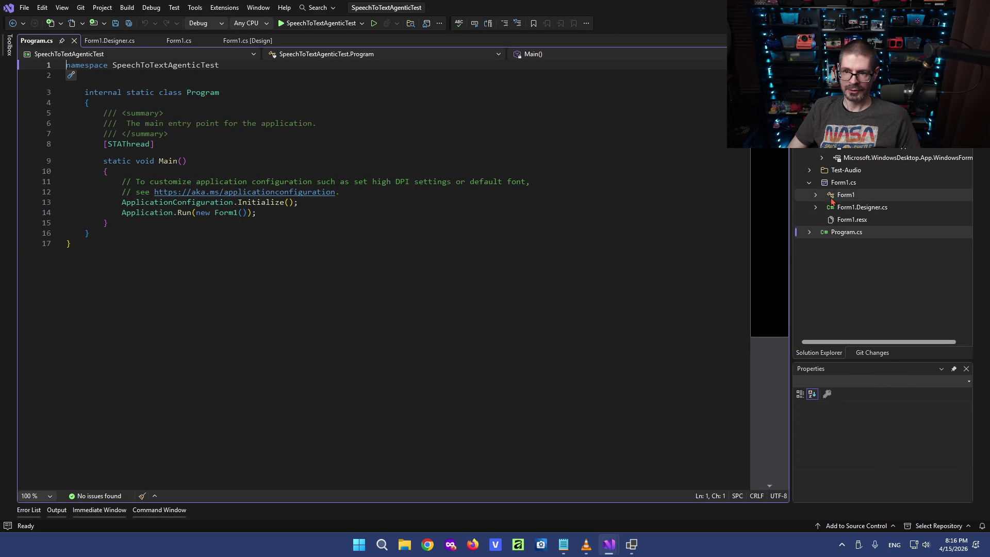
Bring up the Form1.cs code and scroll through its transcription and Python-path logic.
click(843, 194)
double_click(843, 196)
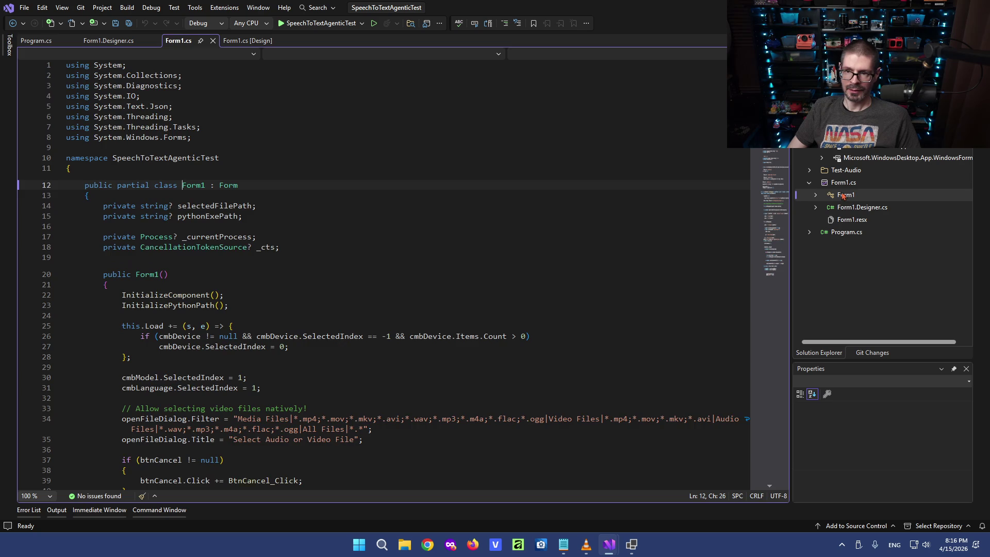
scroll(193, 226, down, 5)
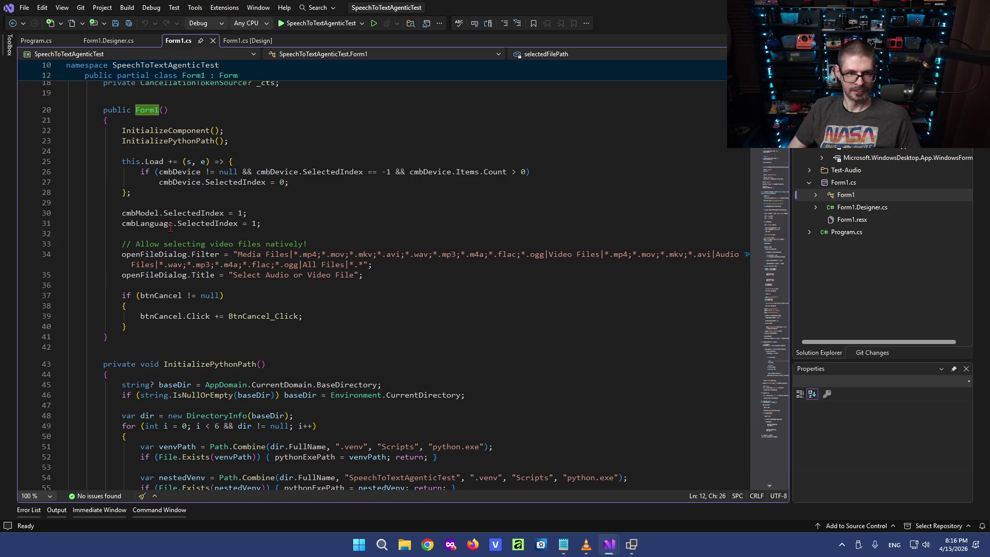
scroll(526, 248, down, 2)
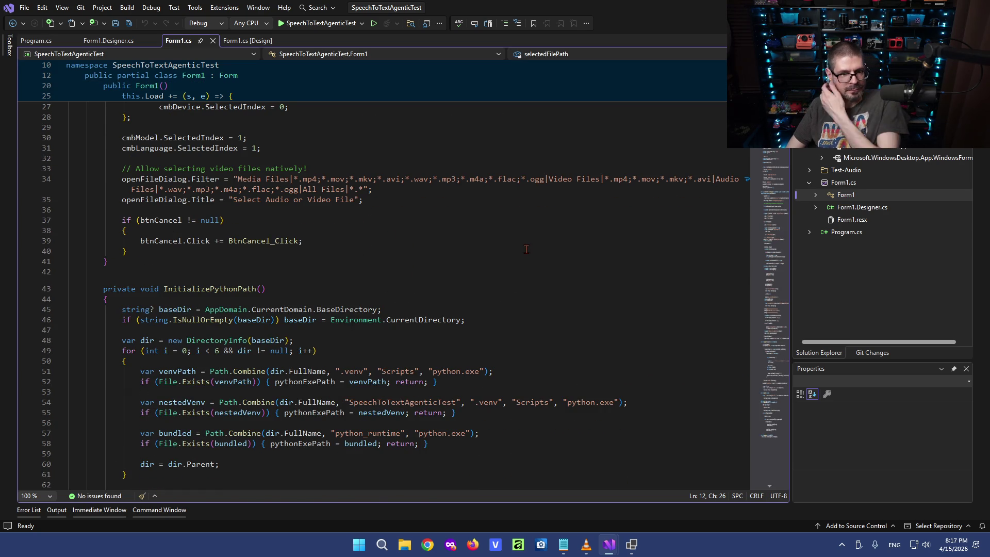
scroll(522, 241, down, 4)
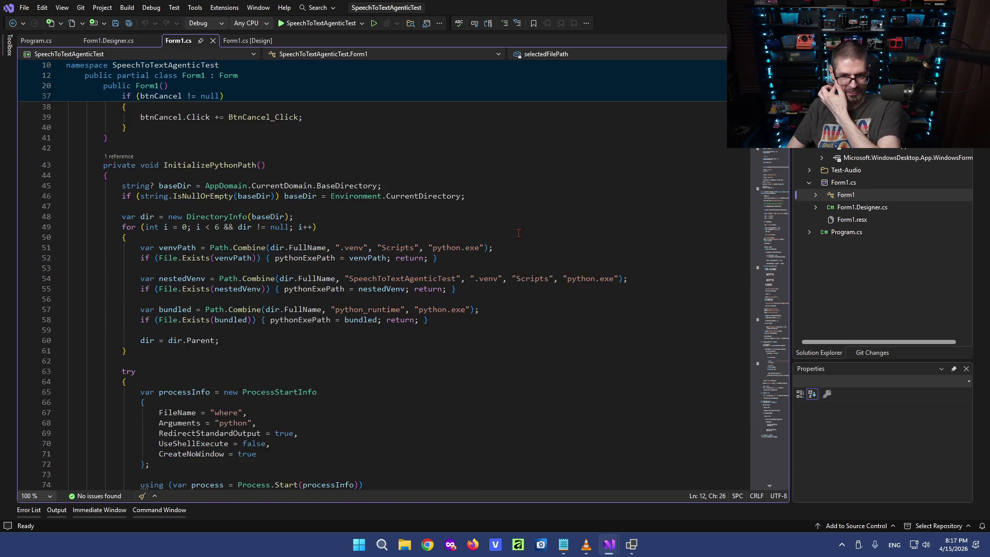
scroll(518, 233, down, 1)
scroll(507, 235, down, 1)
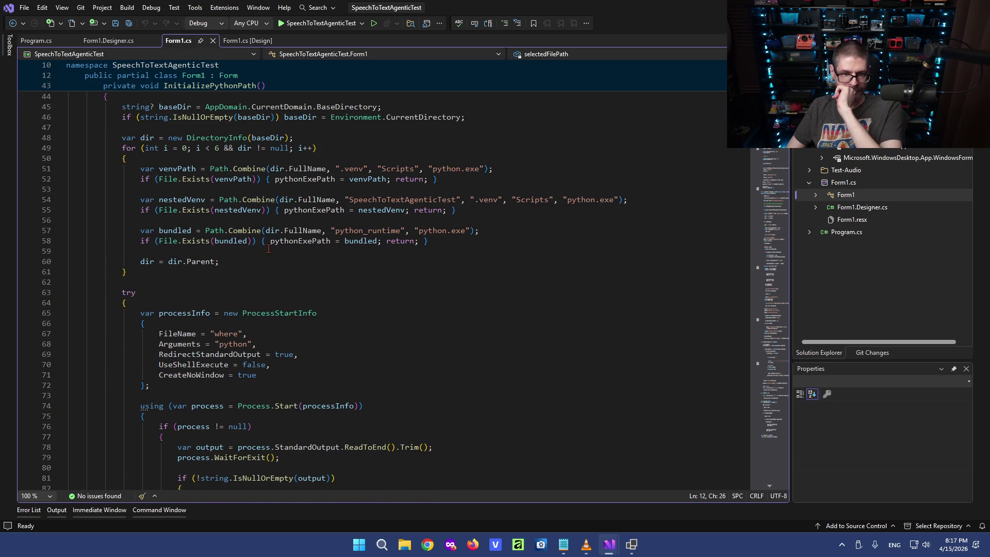
scroll(272, 247, down, 1)
scroll(258, 254, down, 1)
scroll(259, 254, up, 4)
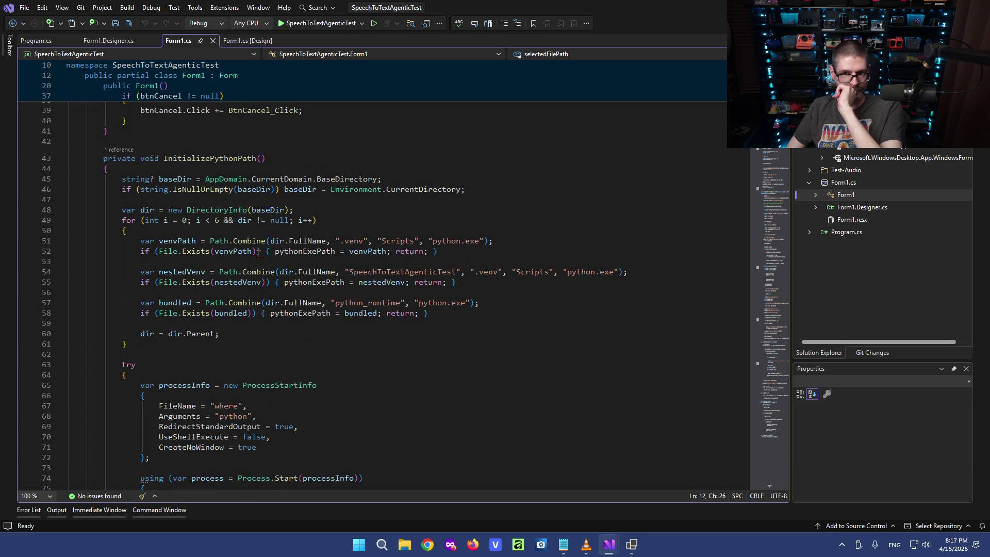
scroll(258, 253, up, 5)
scroll(259, 253, up, 3)
scroll(258, 254, up, 1)
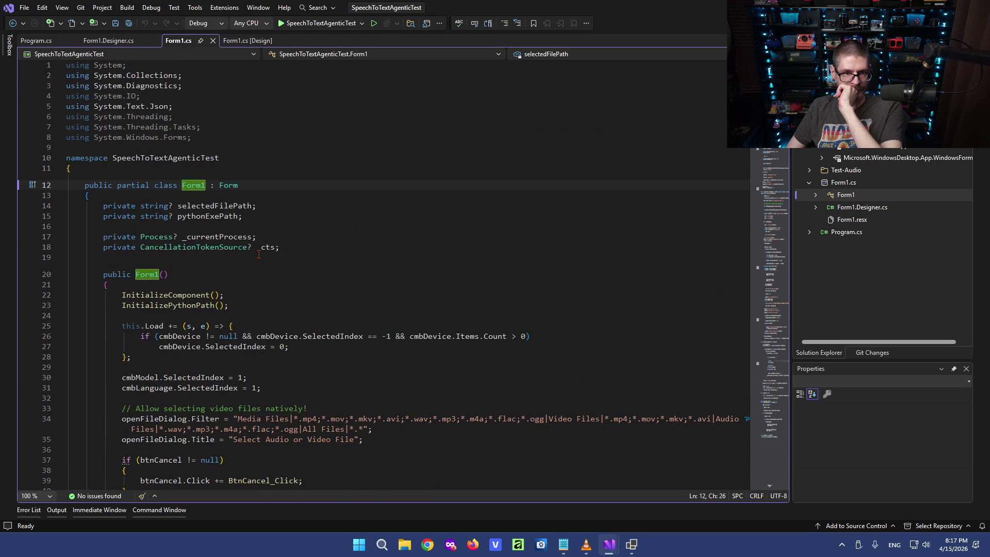
scroll(259, 254, down, 4)
scroll(271, 258, down, 10)
scroll(294, 266, down, 3)
scroll(314, 273, down, 13)
scroll(314, 274, down, 11)
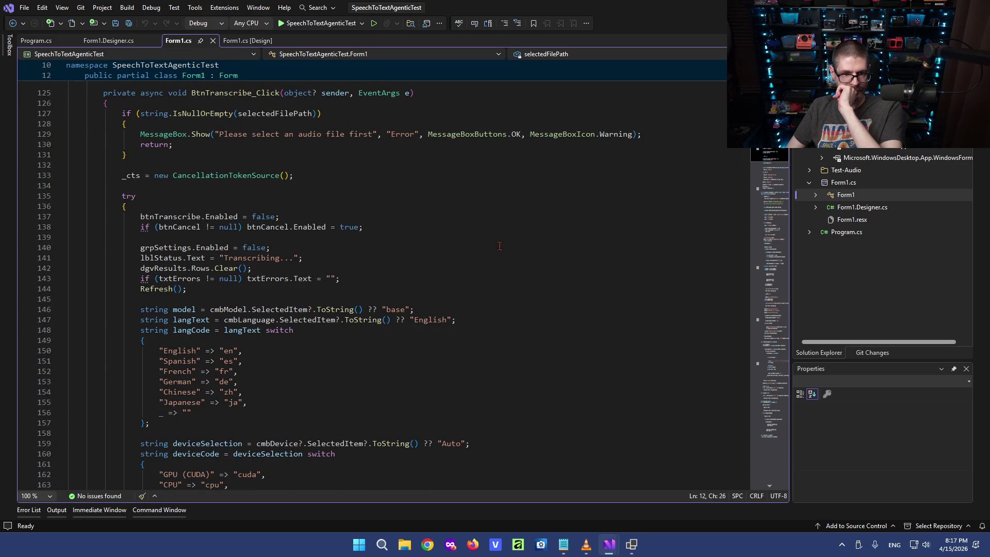
scroll(772, 164, down, 5)
scroll(771, 164, up, 18)
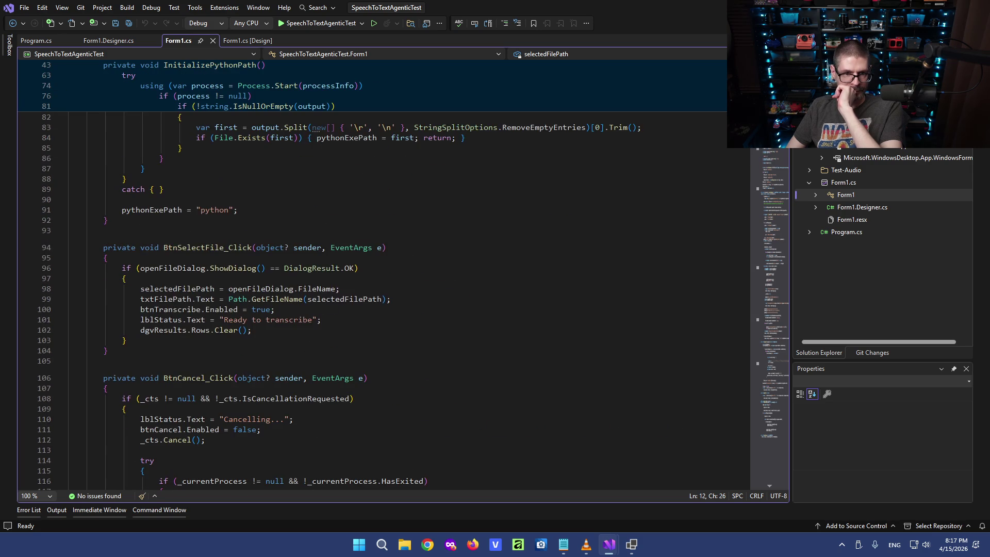
scroll(769, 166, down, 6)
scroll(768, 168, down, 12)
mouse_move(767, 168)
mouse_down()
mouse_move(756, 231)
mouse_move(809, 464)
mouse_move(796, 132)
mouse_up()
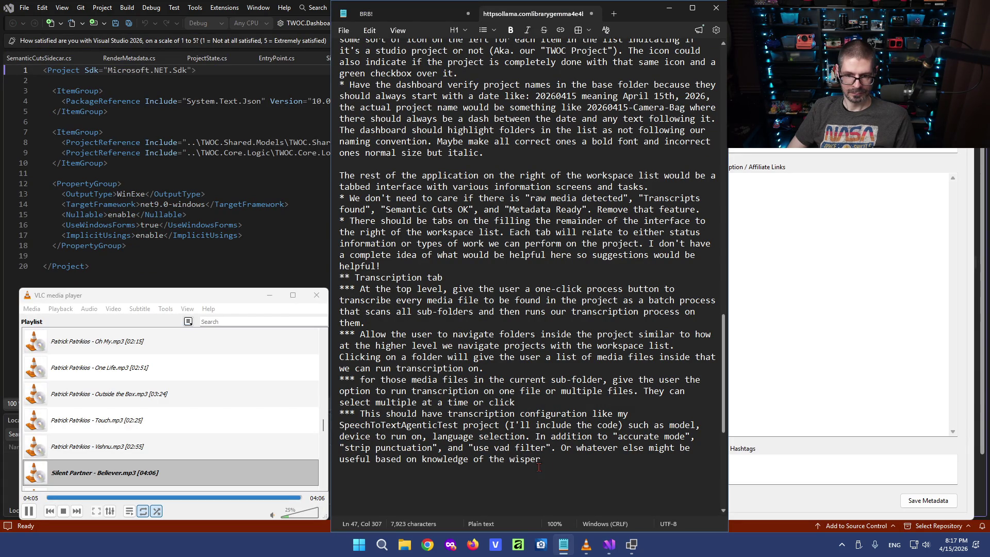
Correct 'wisper' and replace the phrase 'the whisper' at the end of the configuration bullet.
double_click(514, 460)
text(sw)
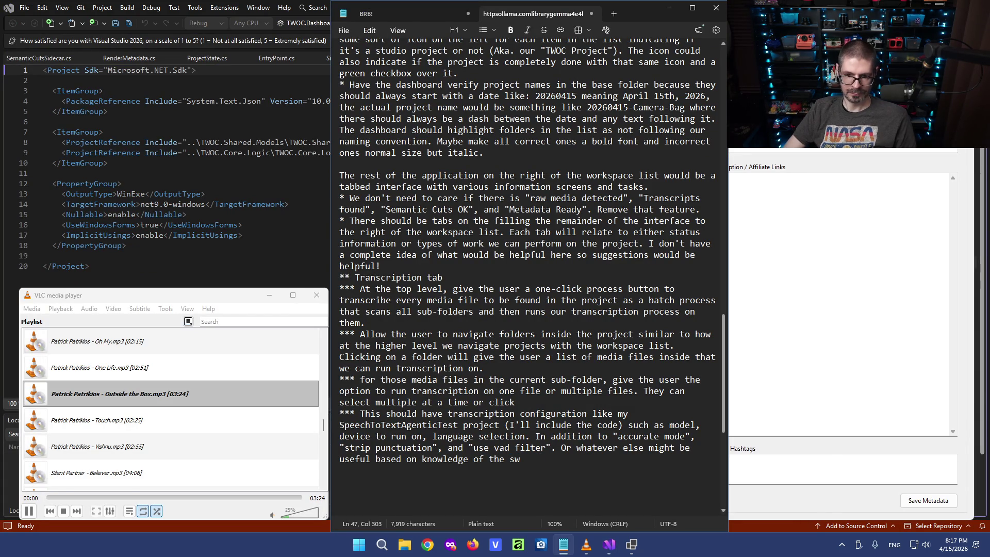
key(BackSpace)
key(BackSpace)
text(whis)
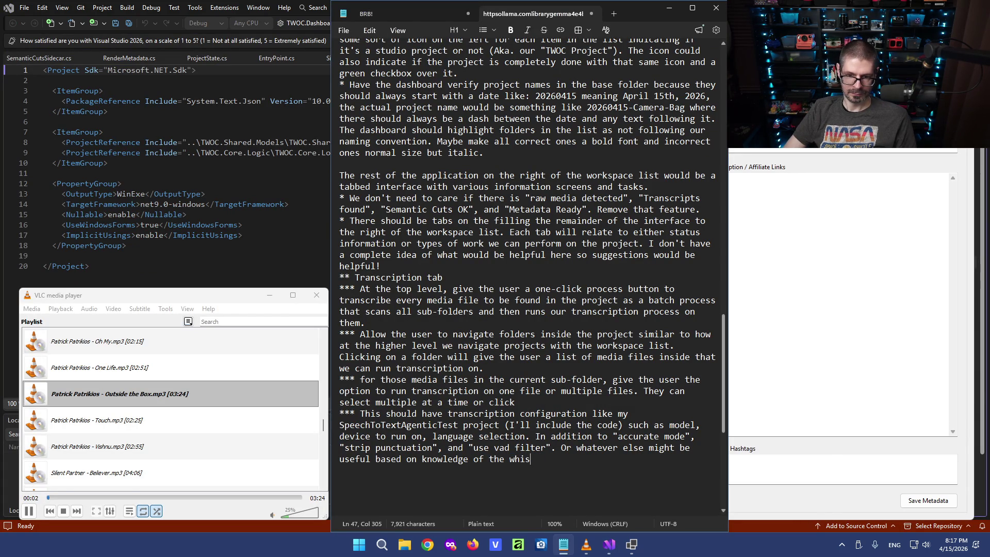
text(per)
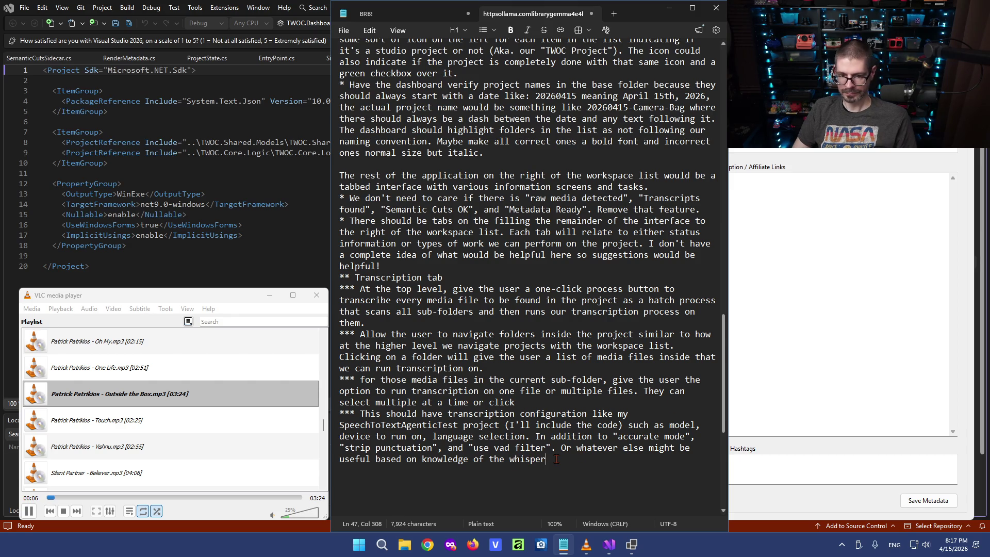
drag(550, 460, 486, 460)
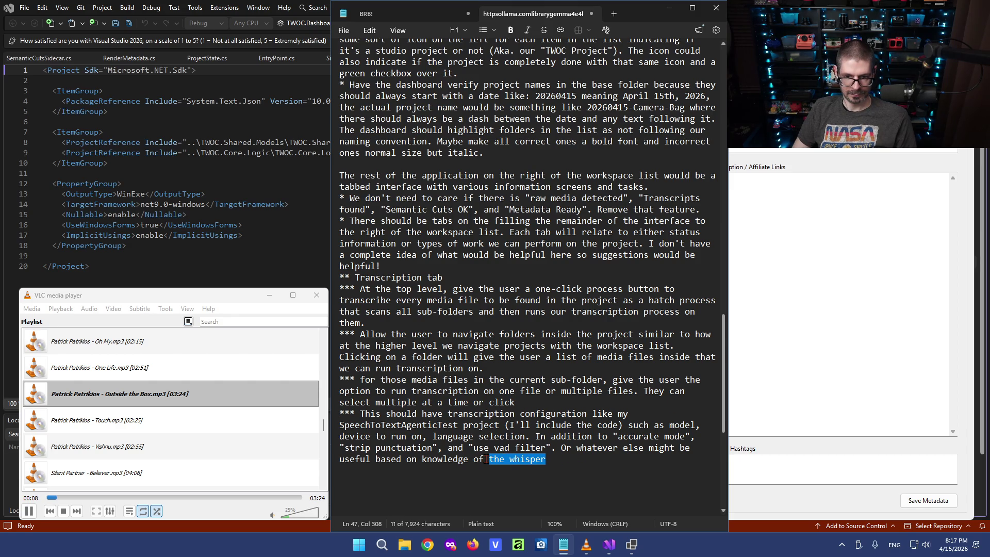
text(the base)
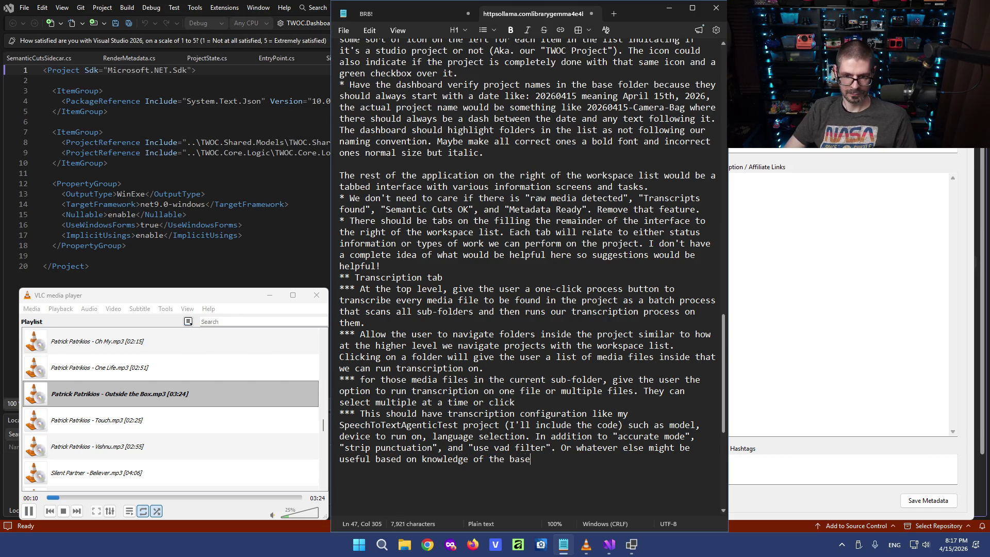
text( projects used in the actua)
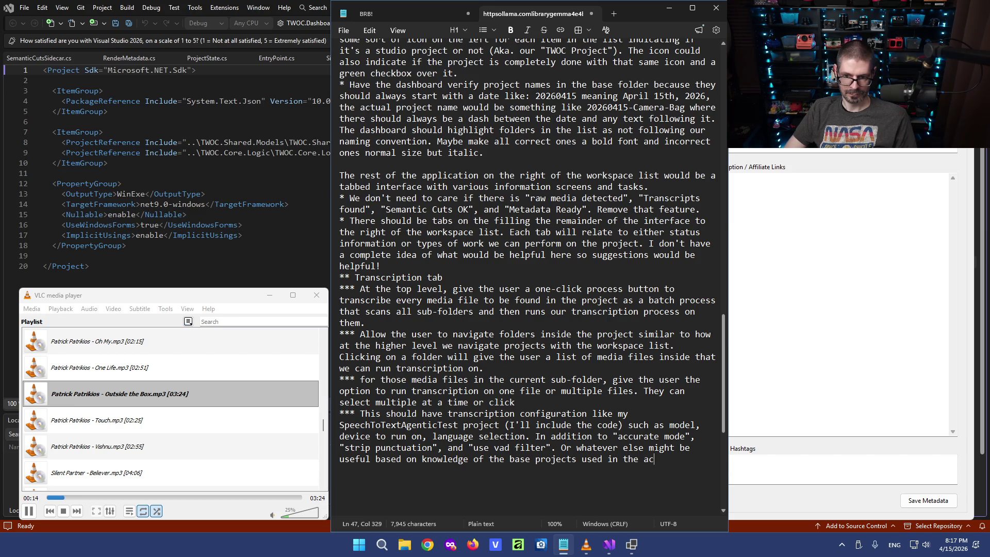
text(l transcription.)
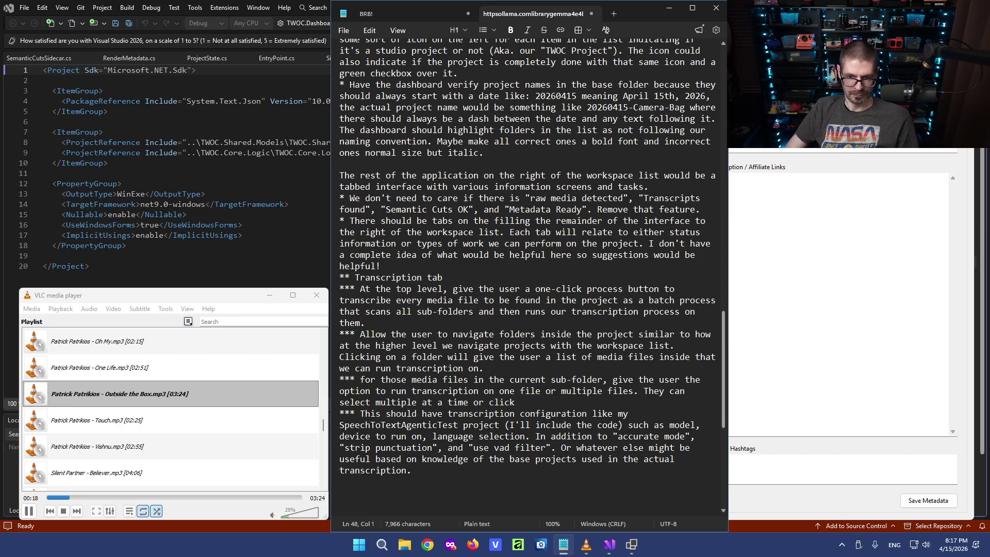
key(Return)
scroll(579, 323, down, 4)
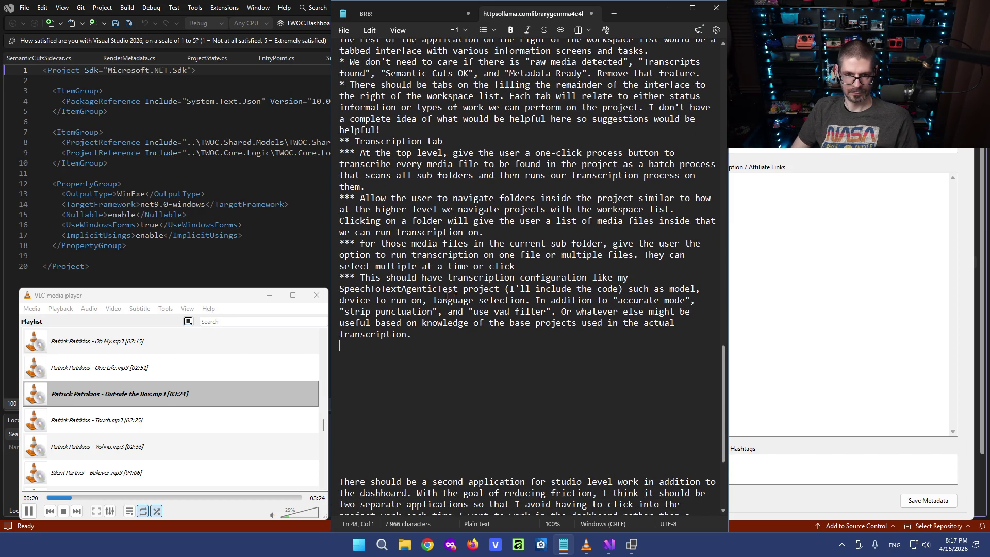
Reword the configuration bullet to end 'device to run on, and language selection.'.
click(386, 278)
text(interface)
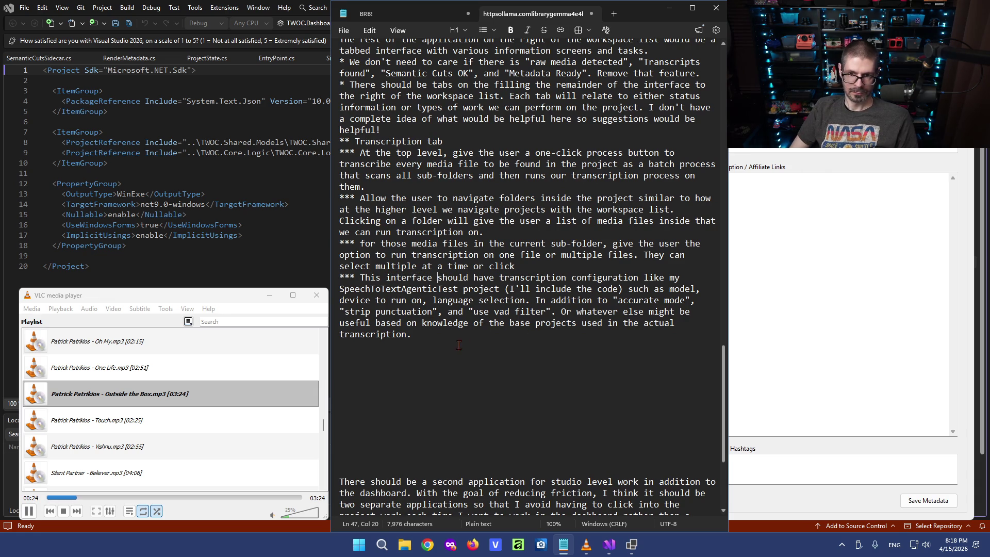
click(422, 358)
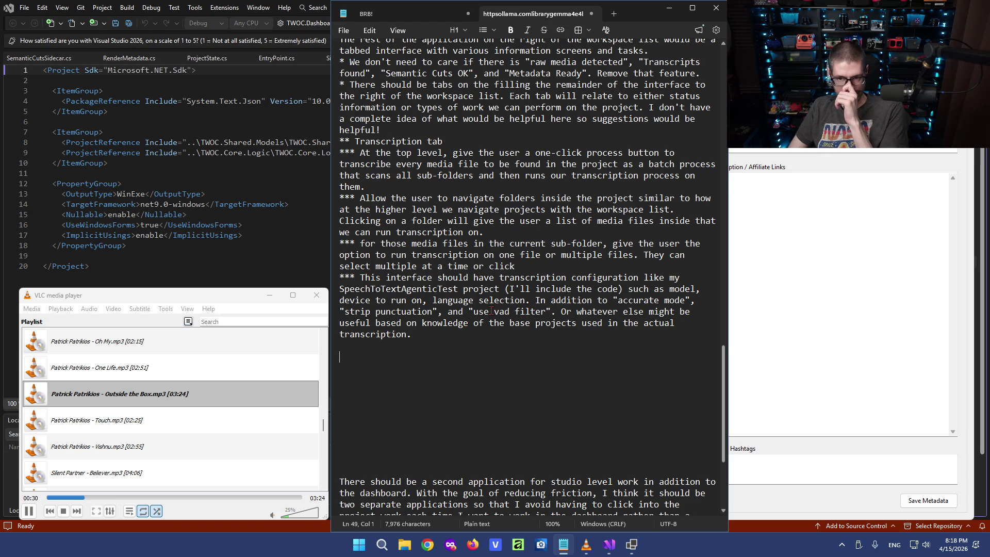
click(698, 288)
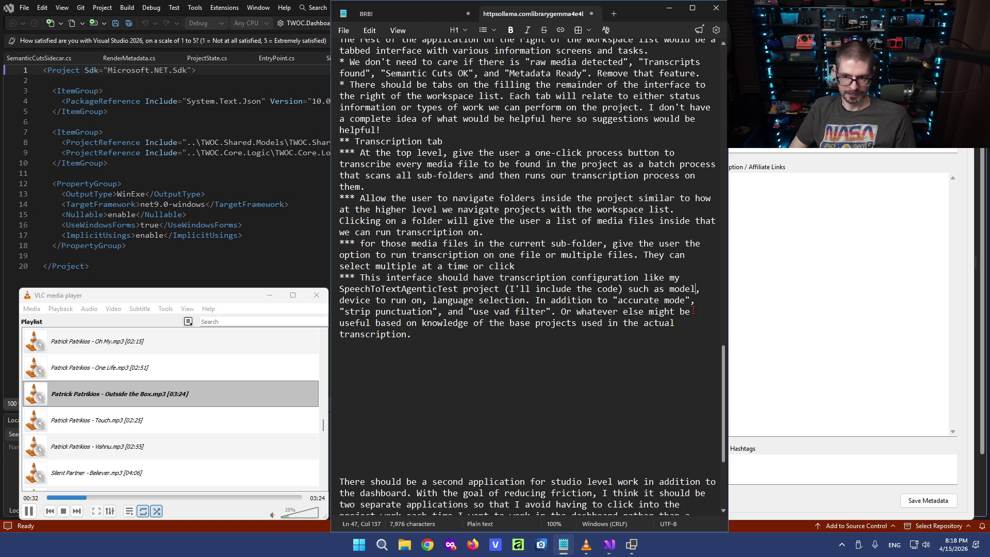
text(AI model to use)
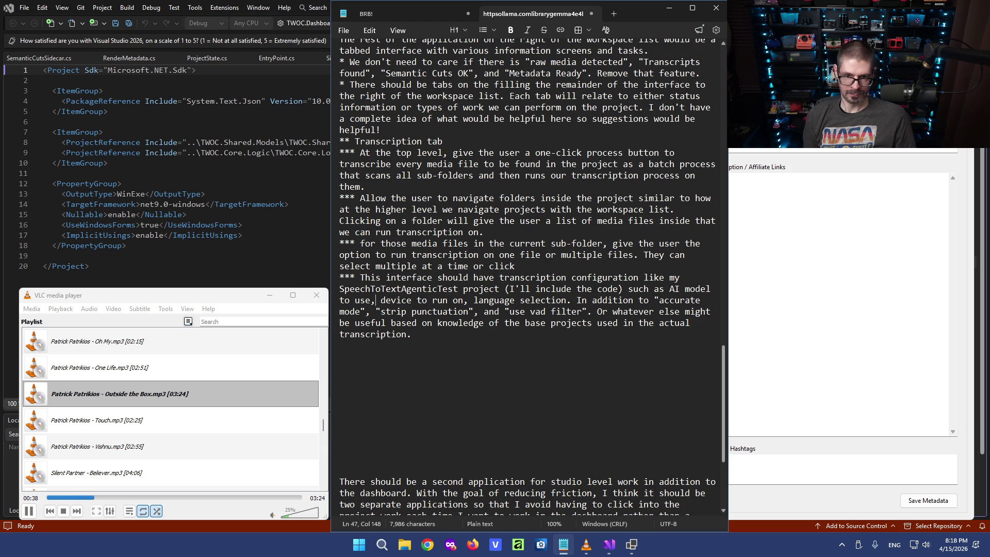
key(Left)
key(Left)
key(Left)
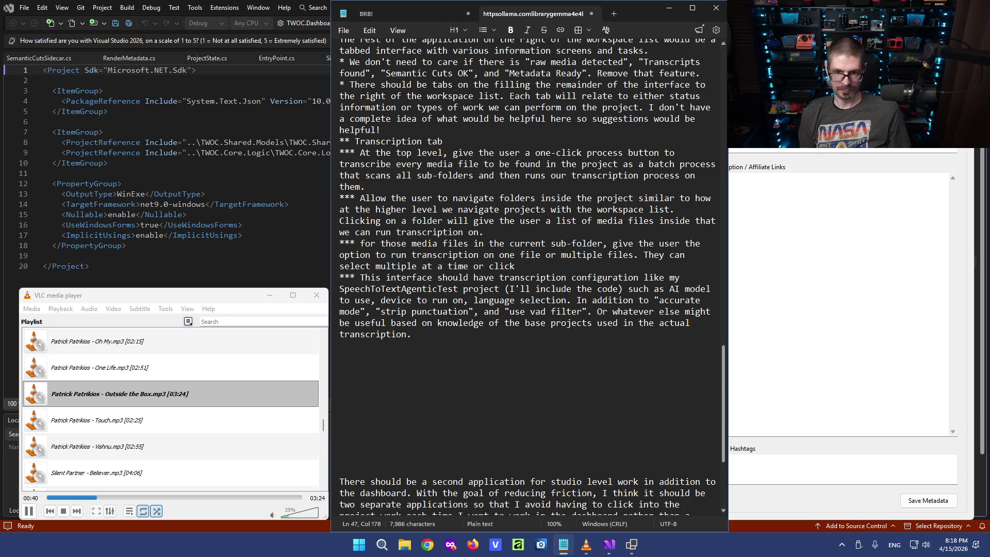
text(and)
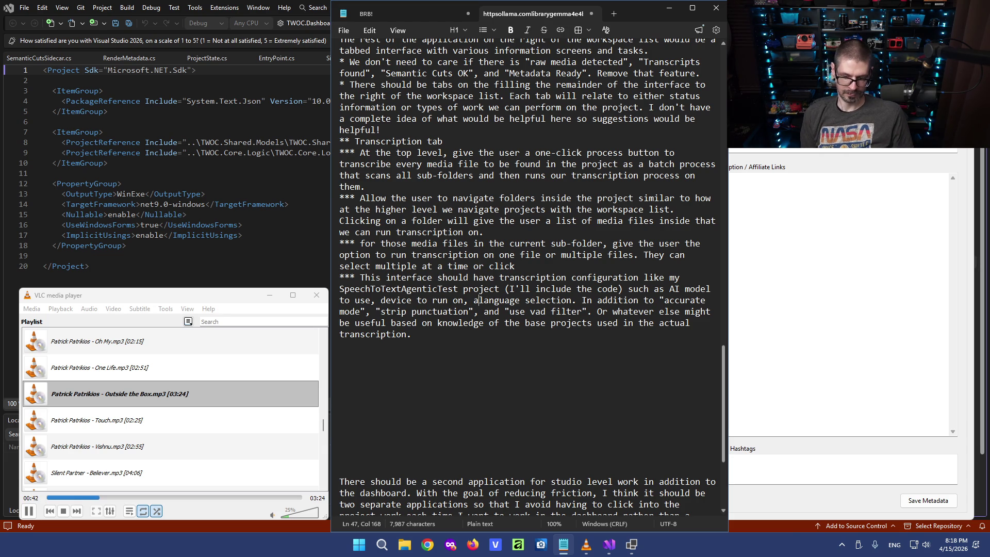
key(Down)
key(Down)
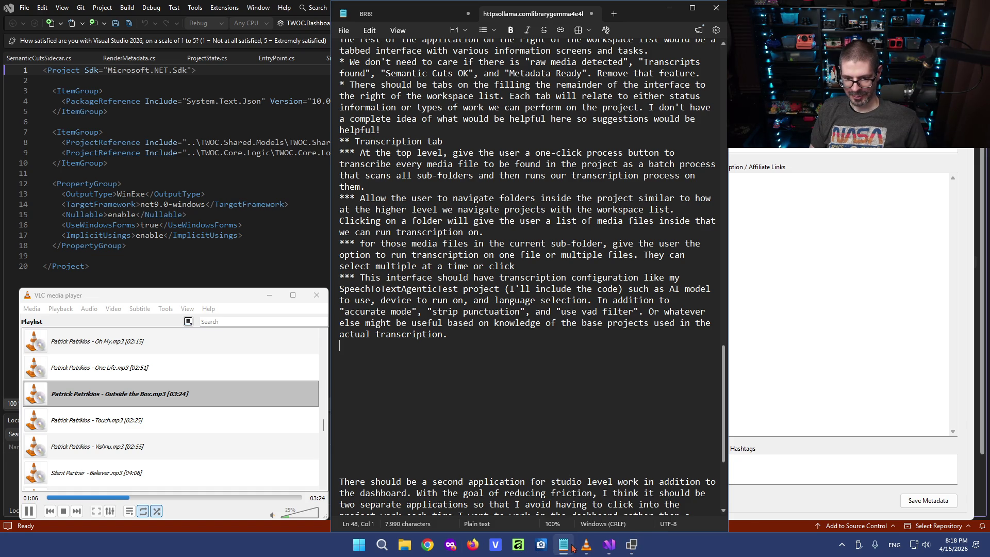
mouse_move(610, 544)
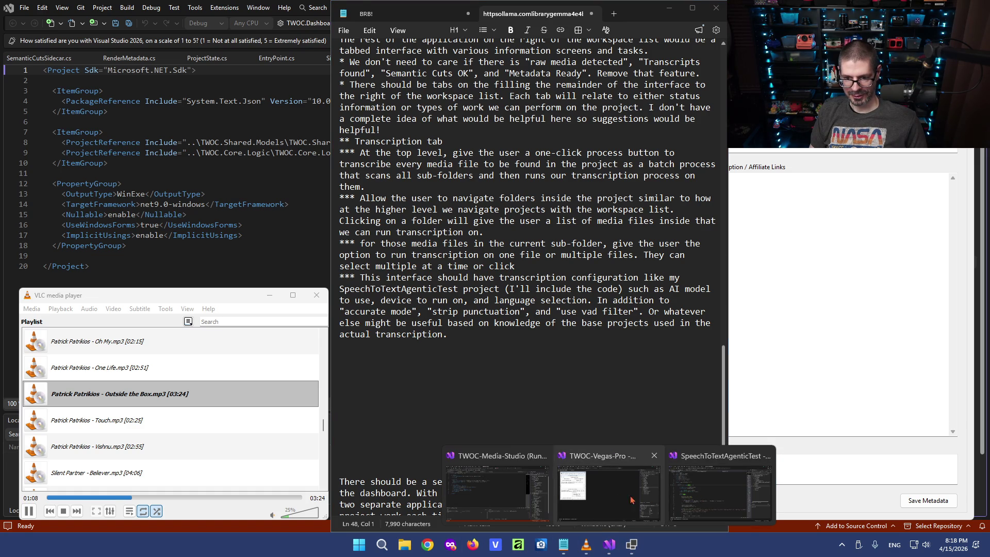
click(700, 495)
scroll(350, 342, down, 5)
scroll(350, 342, down, 8)
scroll(344, 349, down, 7)
scroll(339, 354, down, 6)
scroll(339, 353, down, 7)
scroll(338, 353, down, 6)
scroll(309, 309, down, 8)
scroll(264, 268, up, 2)
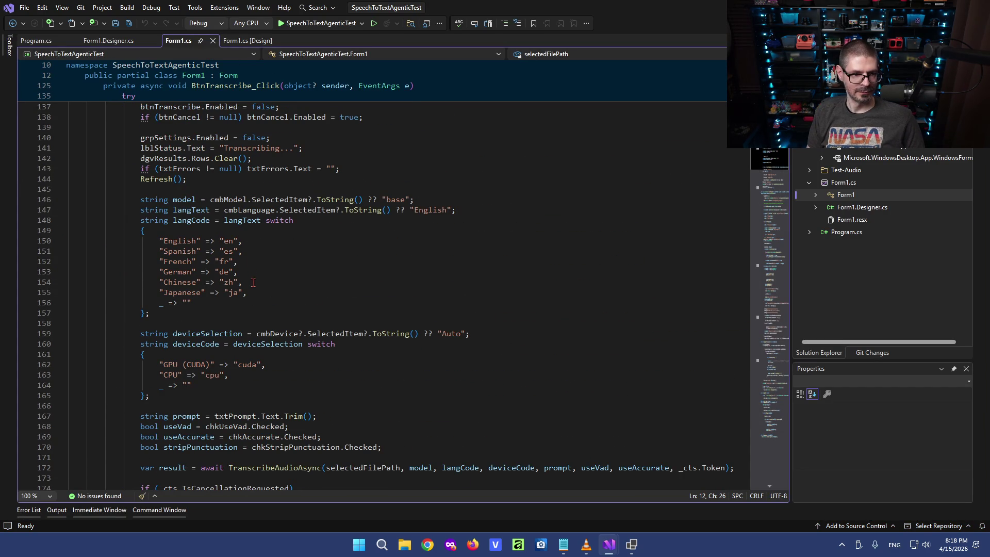
drag(248, 293, 126, 293)
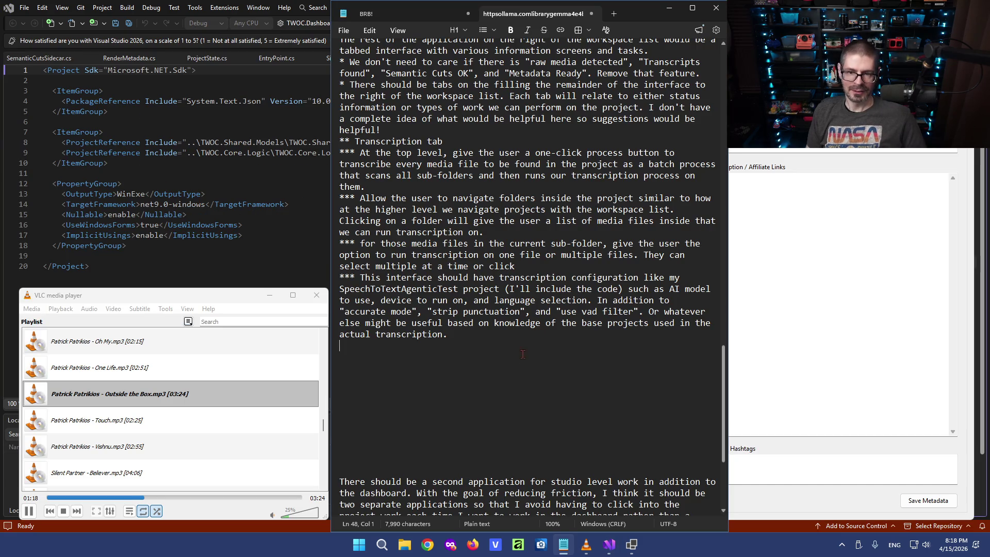
click(384, 359)
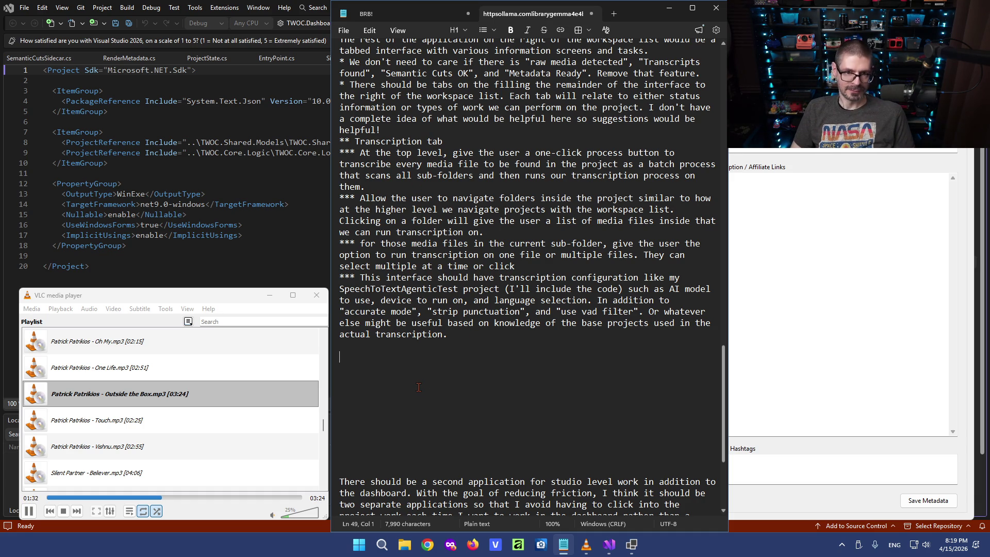
scroll(432, 435, up, 2)
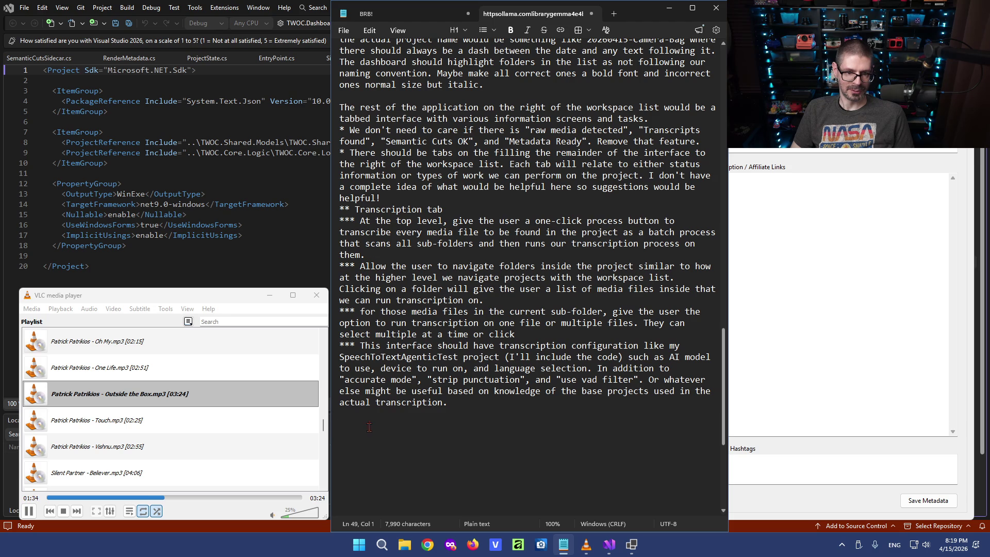
text(**)
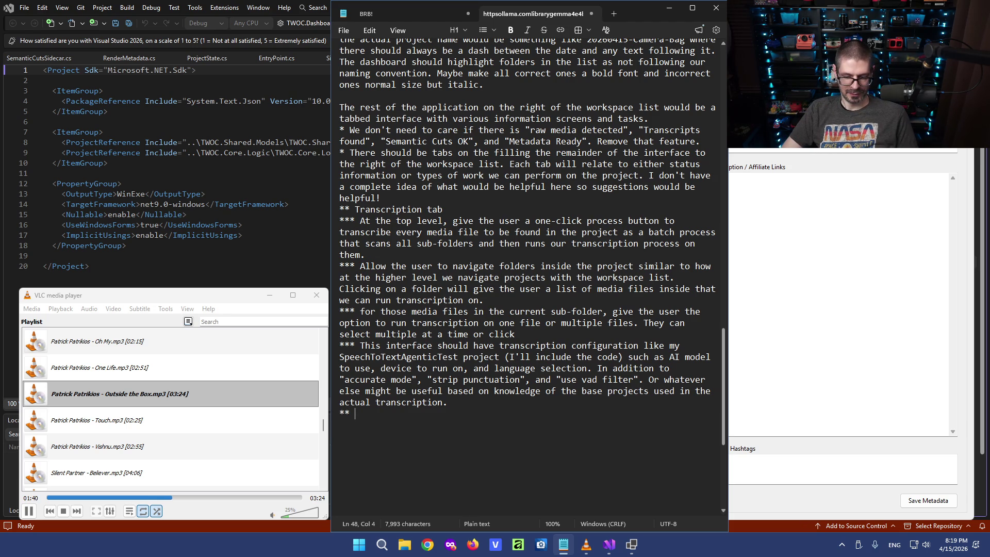
text(arking)
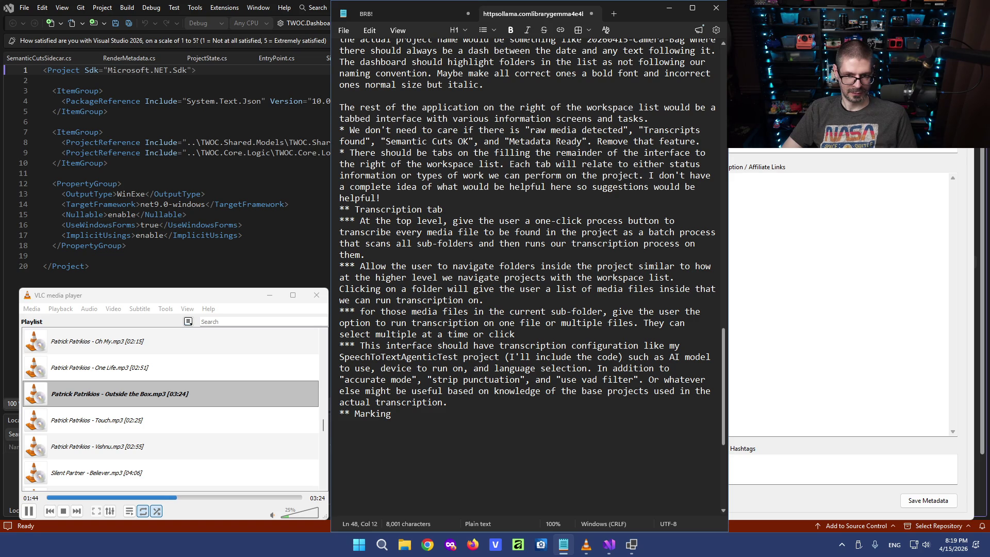
Add '** Marking tab', '** Auto-editing tab' and '** Renders tab' headings below the Transcription section, capitalising Auto.
key(BackSpace)
text(tab)
key(Return)
text(**)
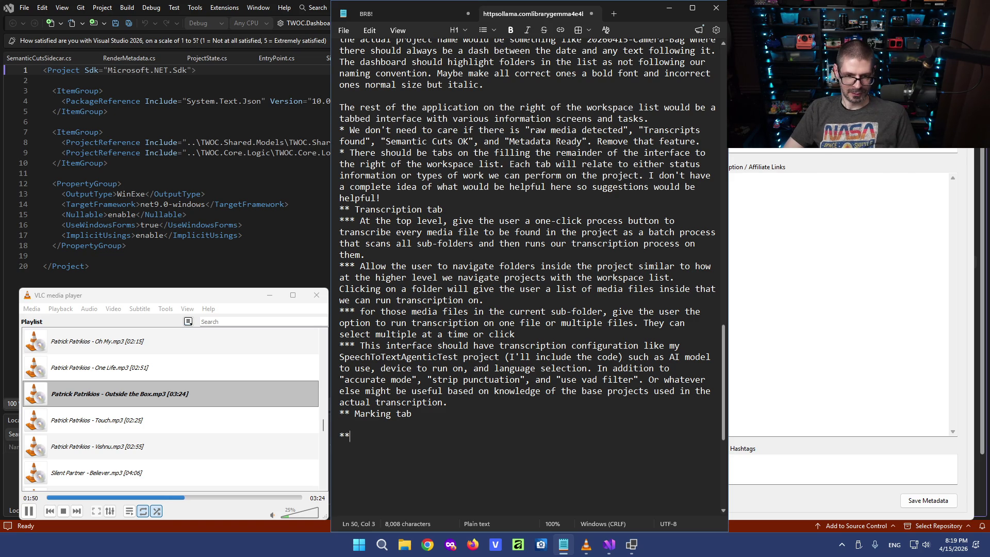
text( auto-editing tab)
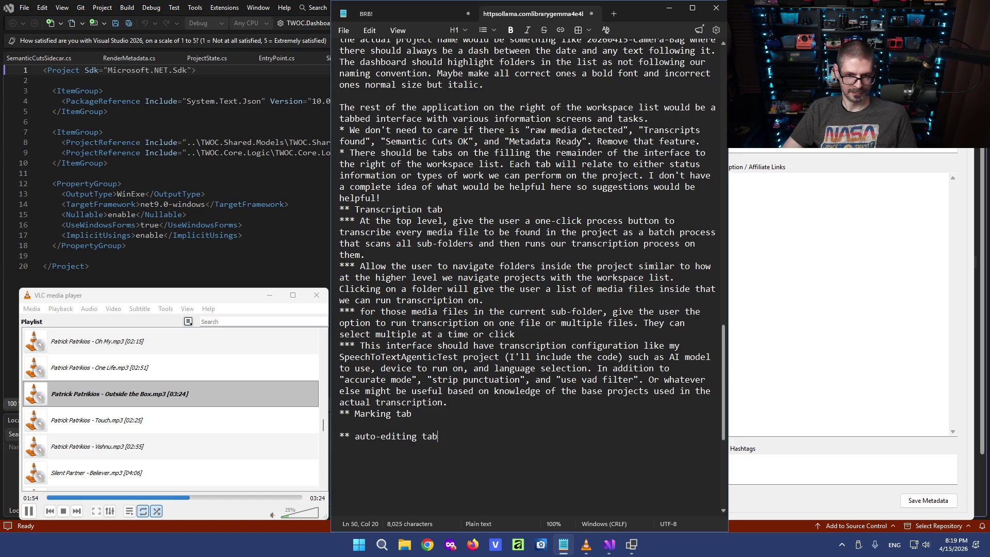
key(Return)
key(Return)
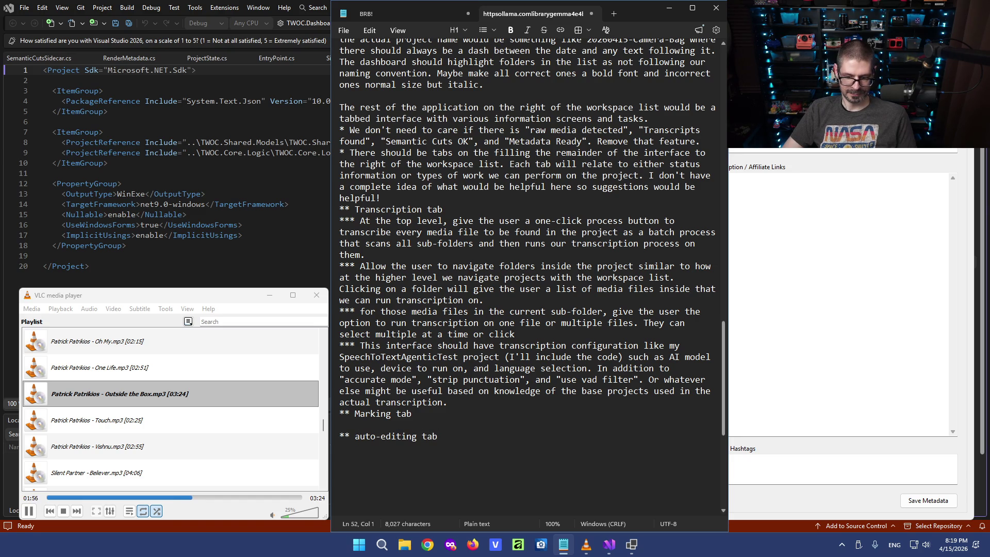
text(**)
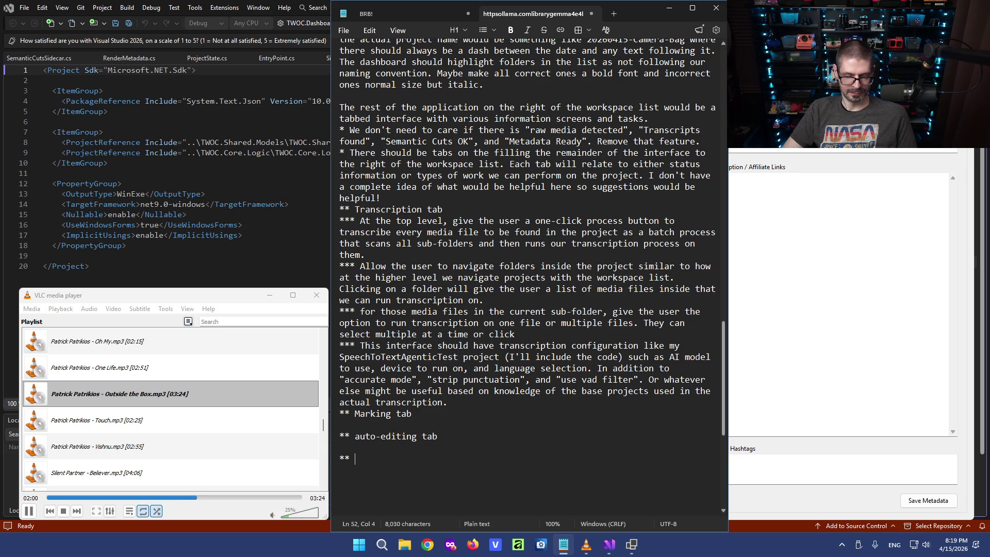
click(356, 437)
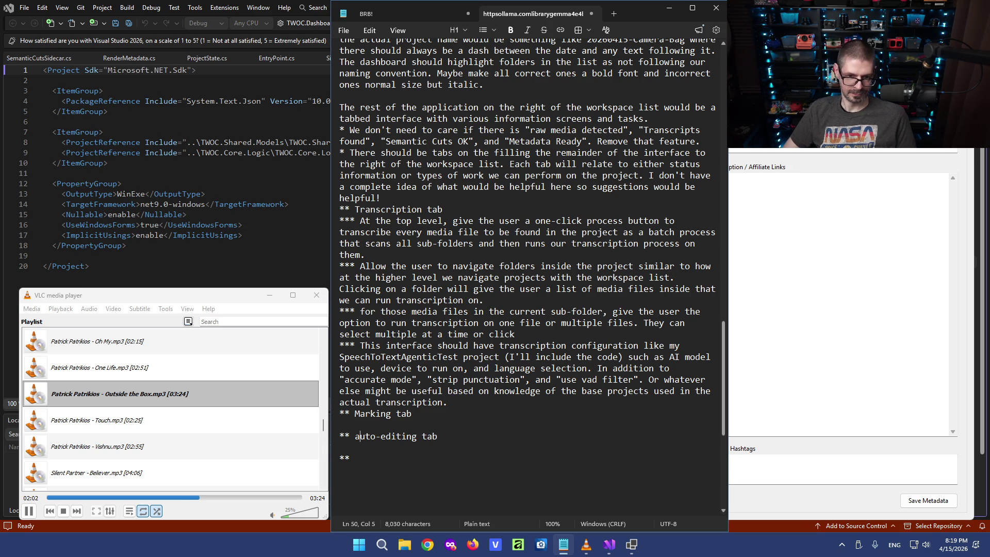
key(BackSpace)
text(A)
key(Down)
key(Down)
text(Renders tab)
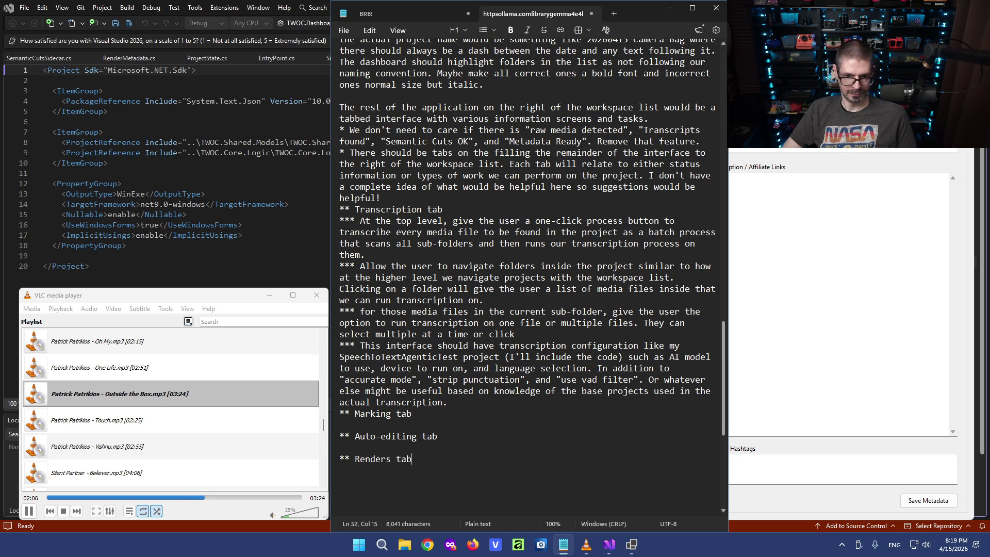
key(Return)
key(Return)
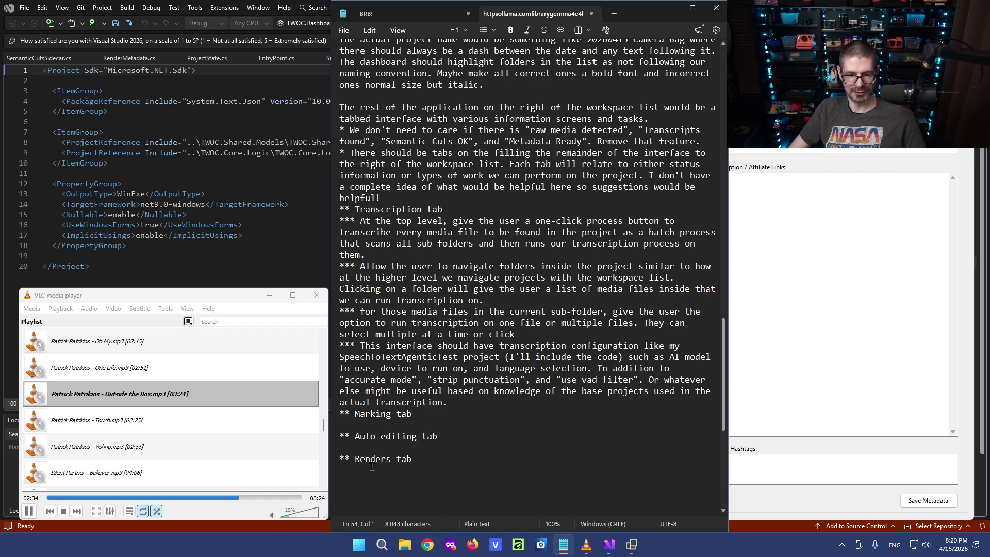
Under the Auto-editing heading, add the sub-bullet '*** Silence removal, finding takes,' and a second bullet line.
click(392, 414)
click(387, 437)
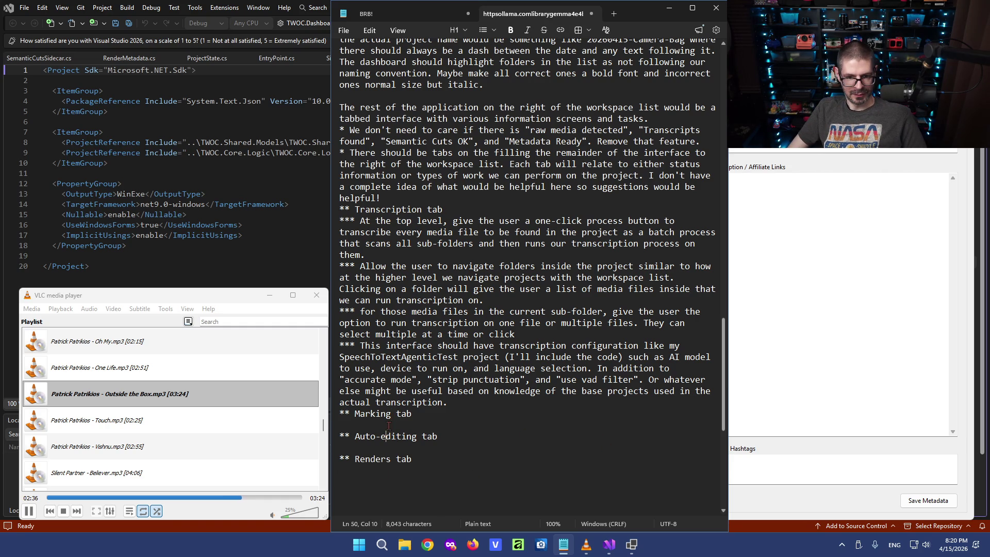
double_click(381, 413)
double_click(365, 437)
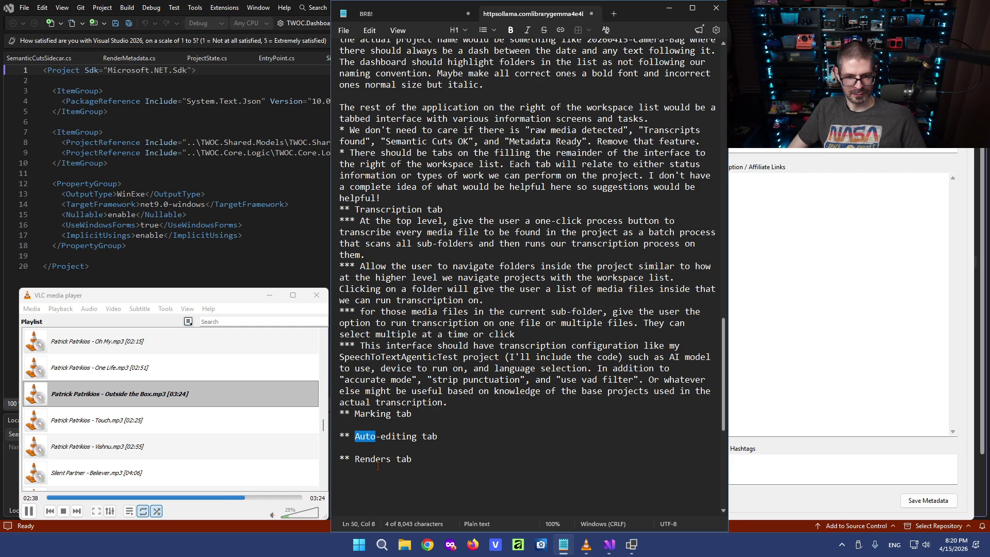
double_click(377, 464)
click(402, 459)
click(461, 438)
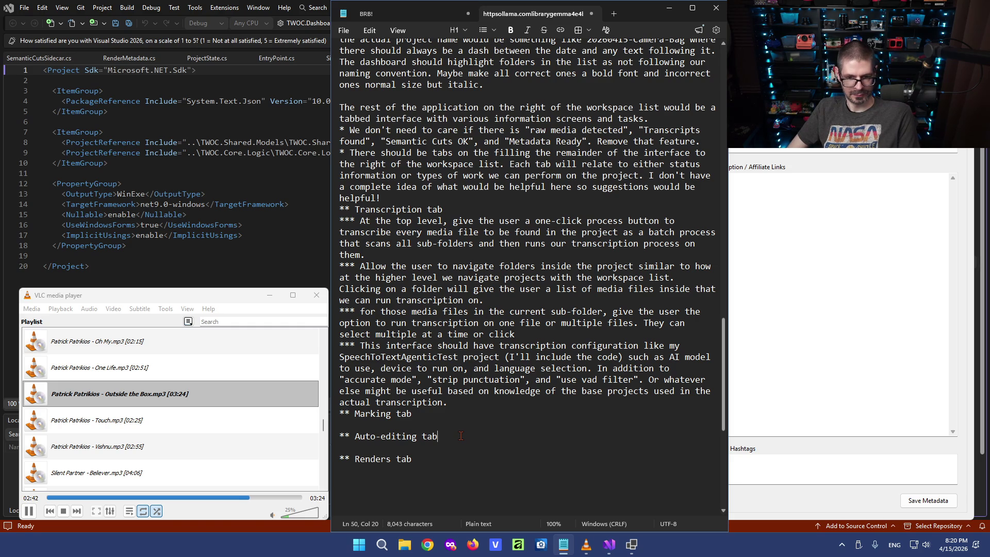
key(Return)
text(*** )
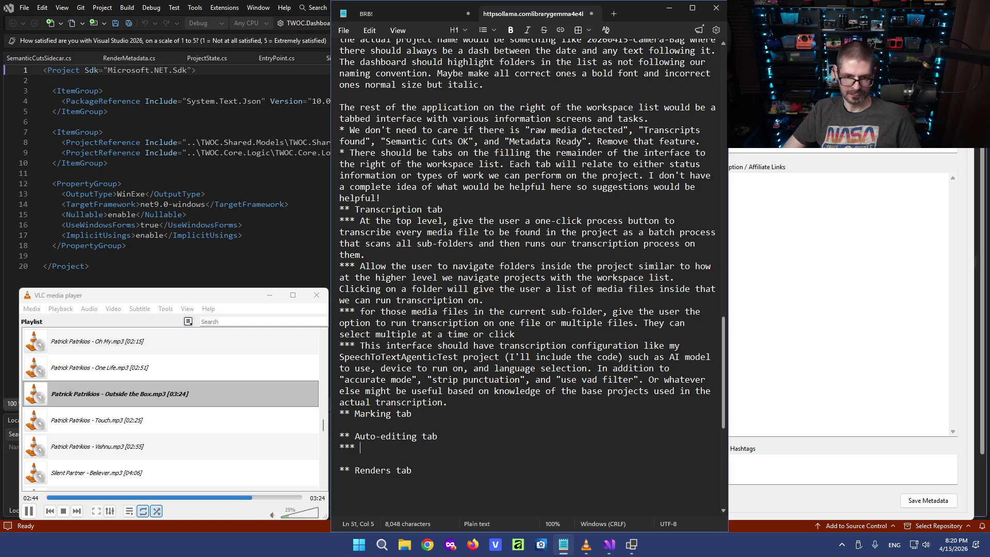
text(Silence removal)
key(Return)
text(***)
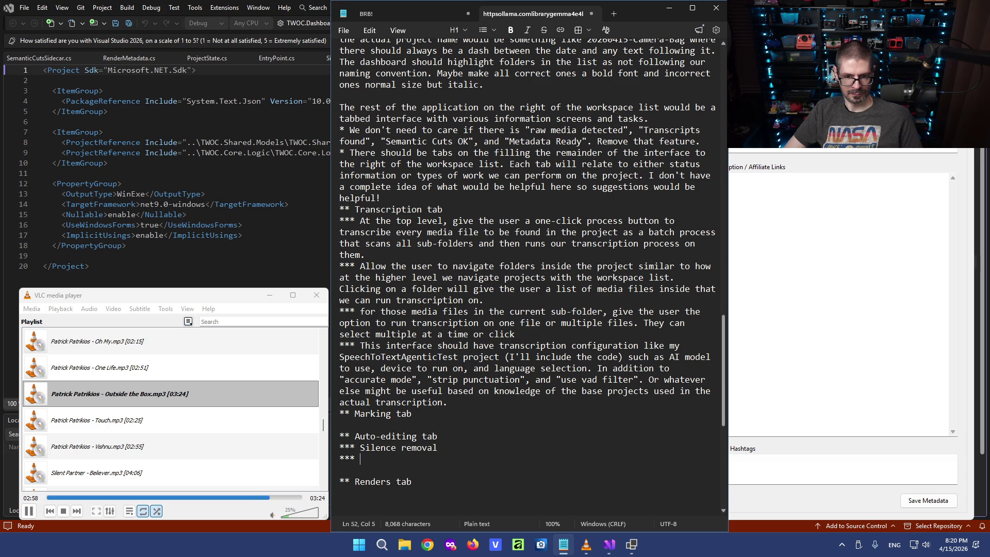
Delete the Marking tab heading and begin the 'Whether the edit should be markers,' bullet.
drag(341, 413, 340, 436)
key(BackSpace)
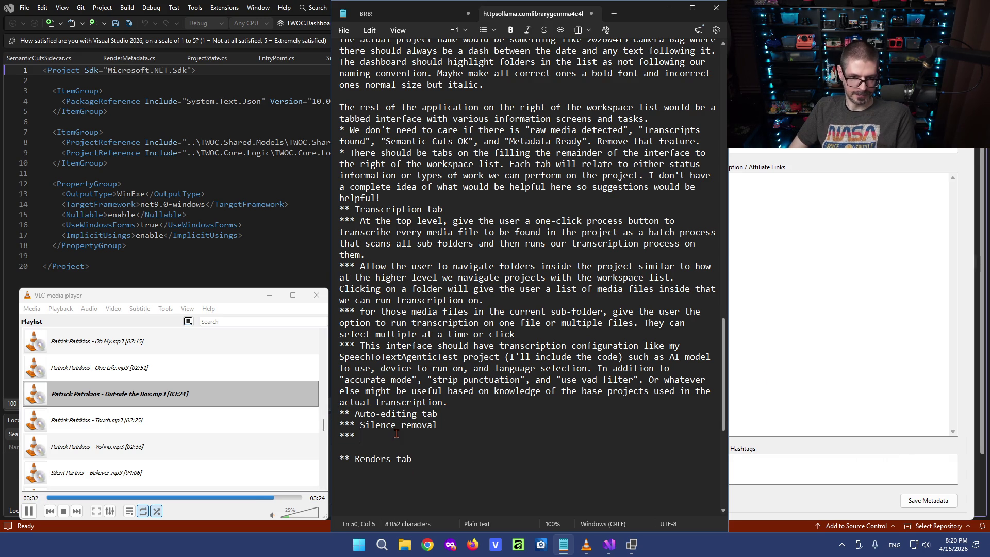
click(446, 425)
text(,)
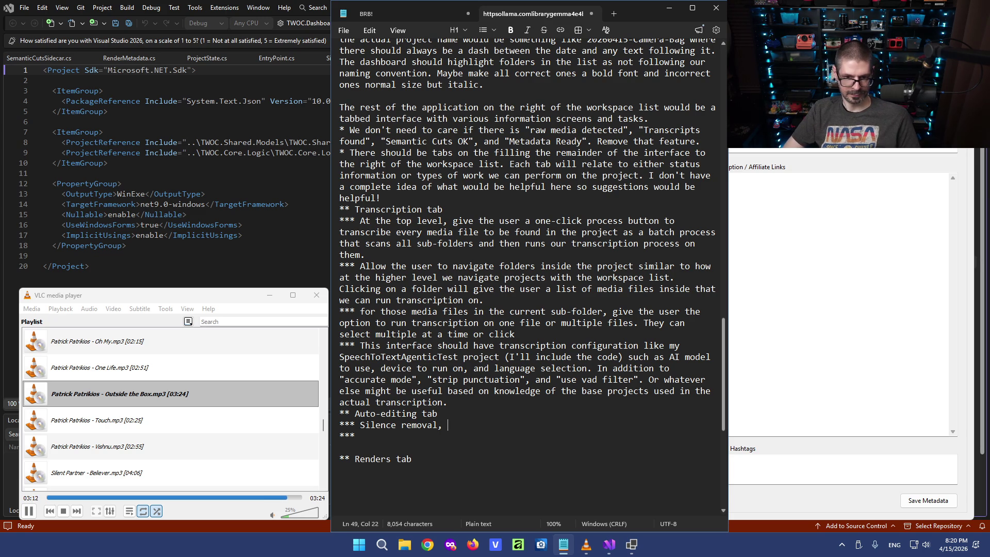
text(fi)
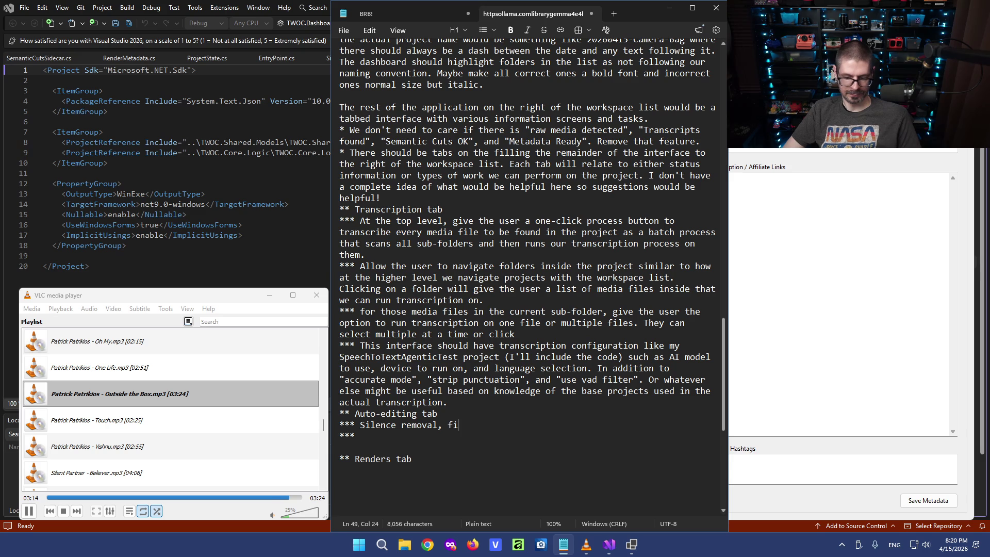
text(nding takes,)
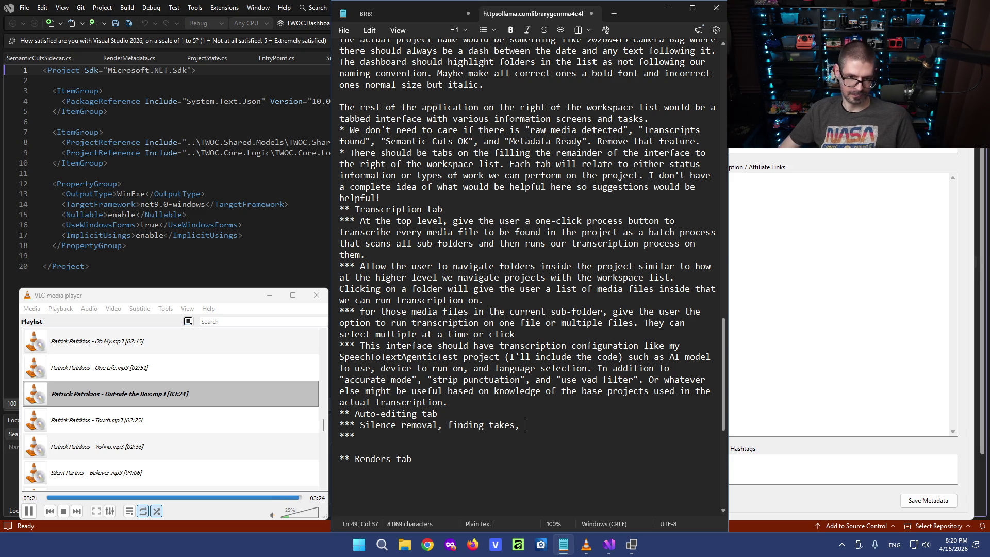
key(Down)
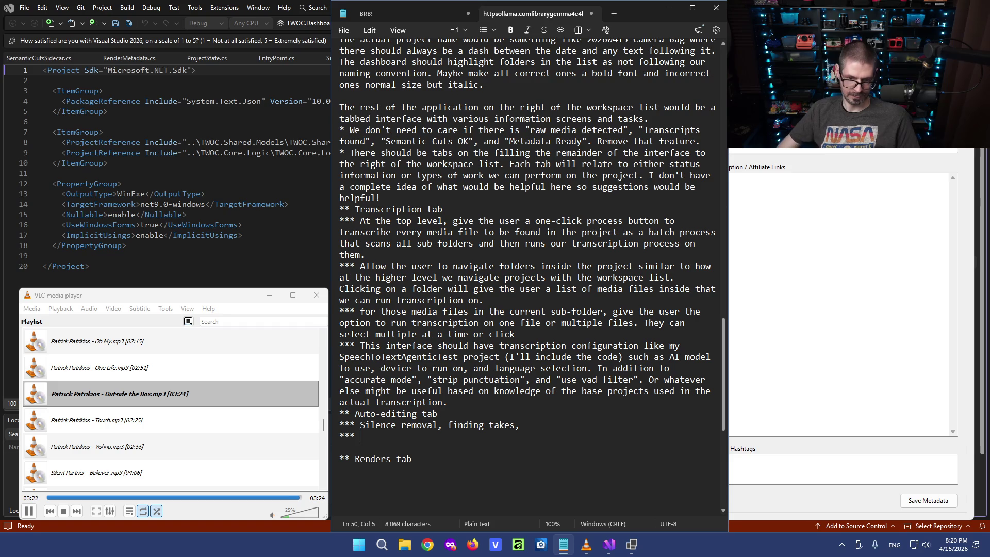
text(Whet)
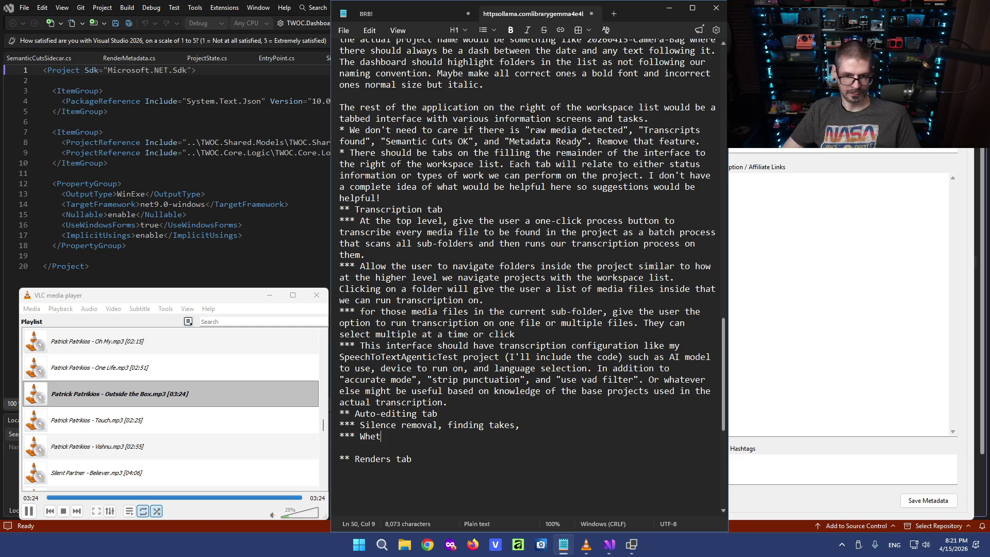
text(her the edit should be )
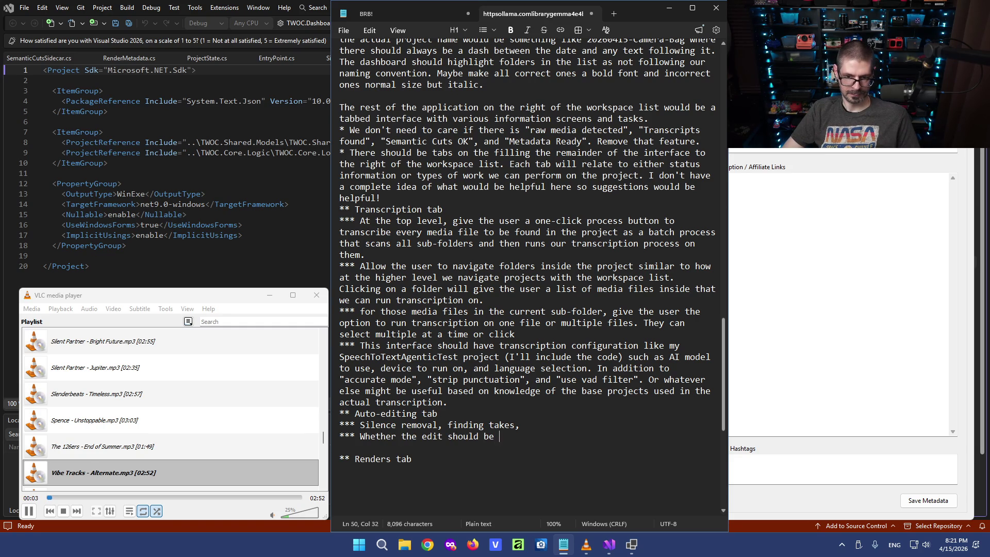
text(markers,)
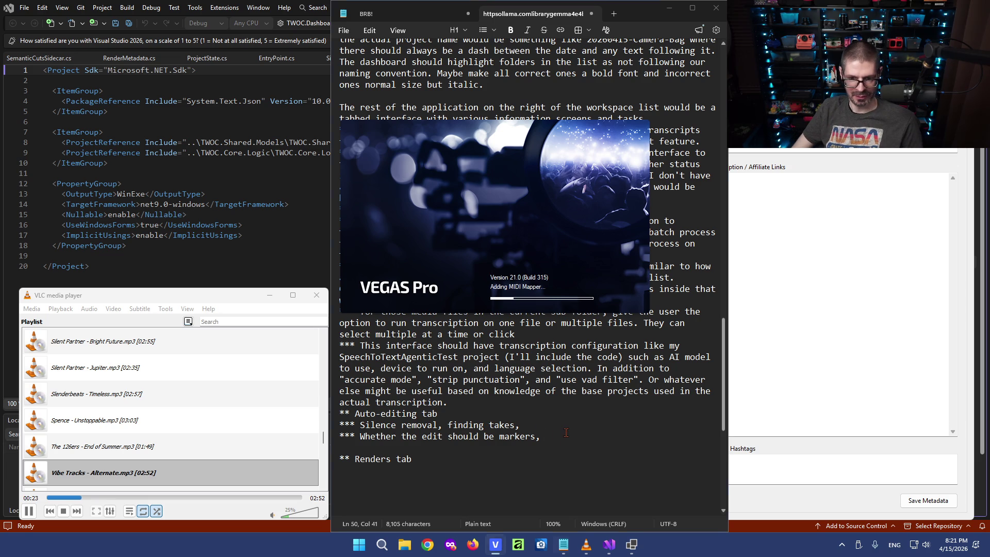
text(regions)
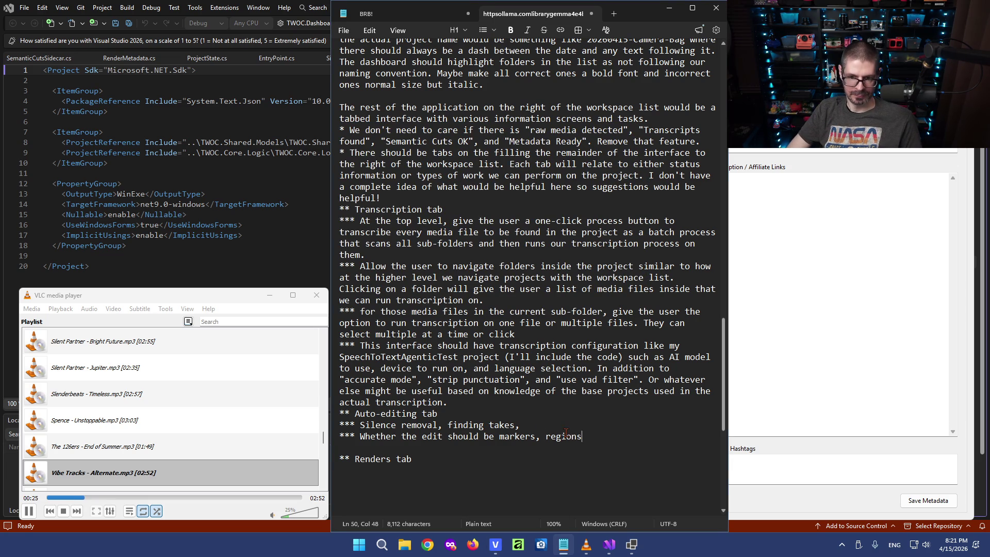
text(, clips (with or without)
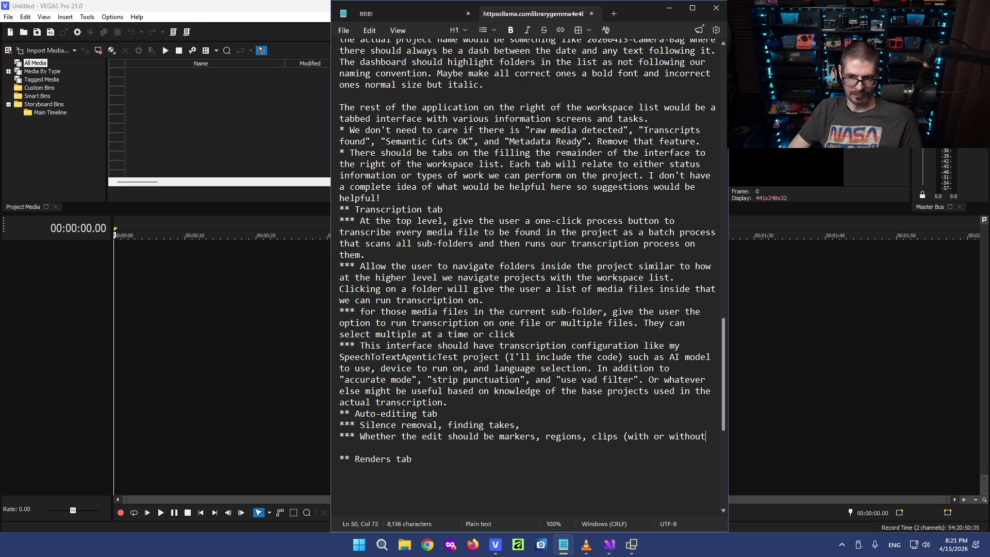
text( remov)
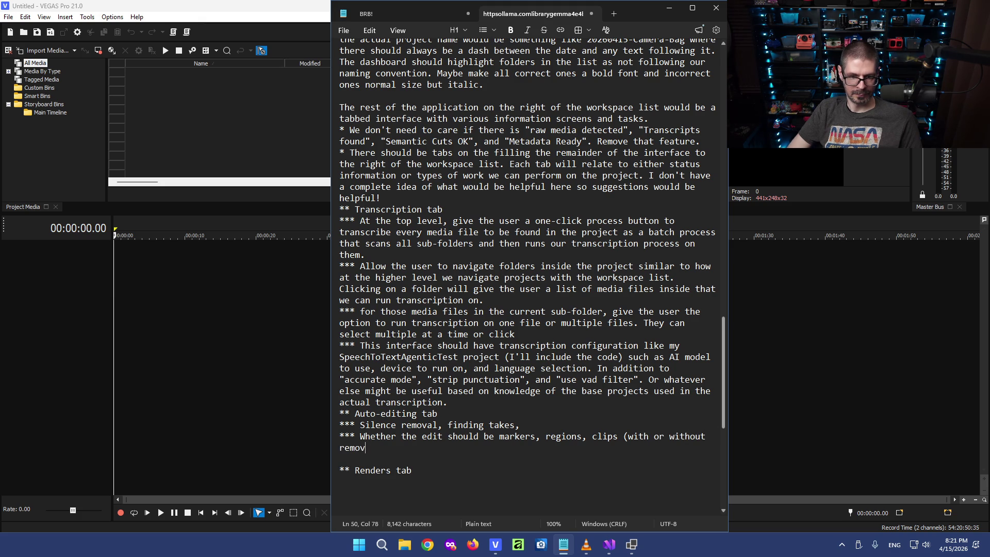
text(e of)
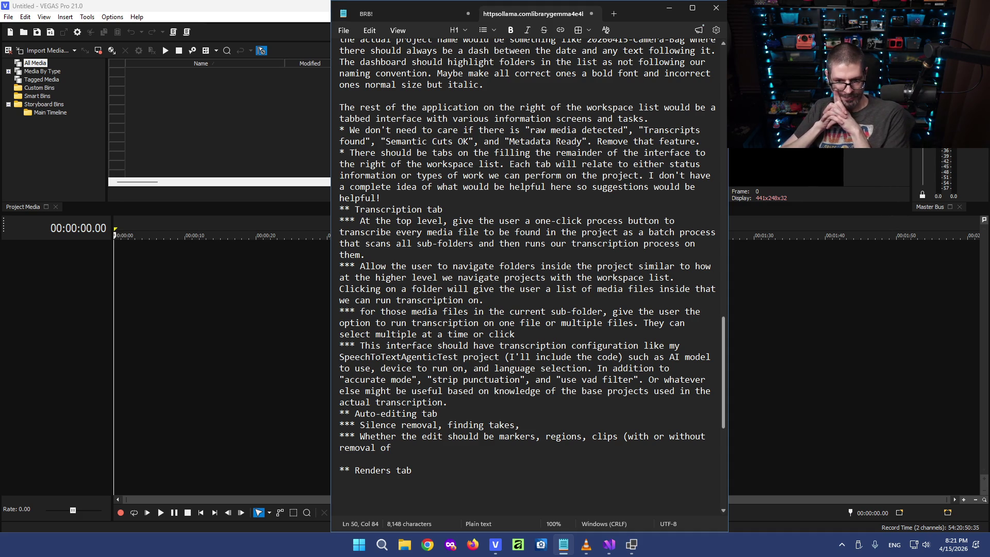
Reword the bullet to 'using markers, regions, or doing actual clipping (with or without removal of'.
click(498, 436)
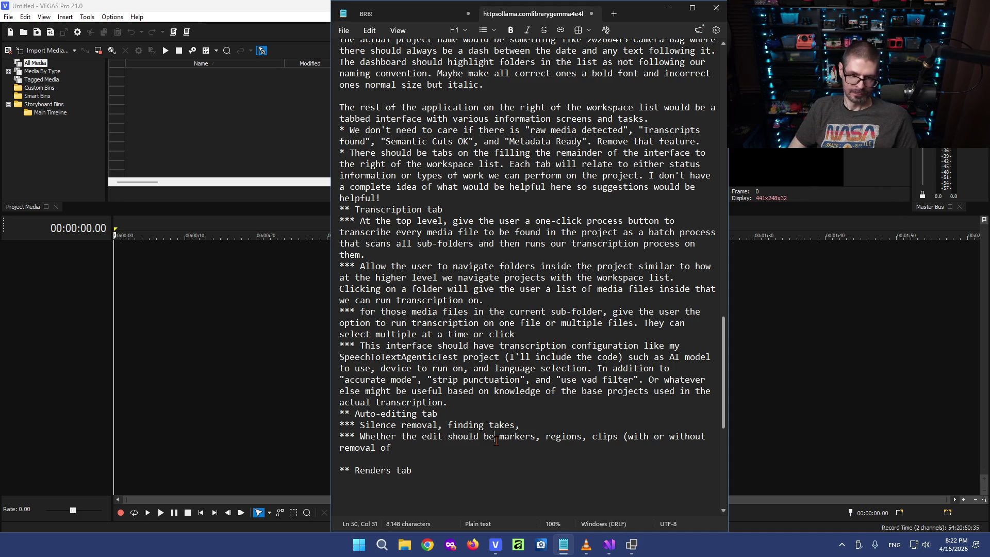
text(using)
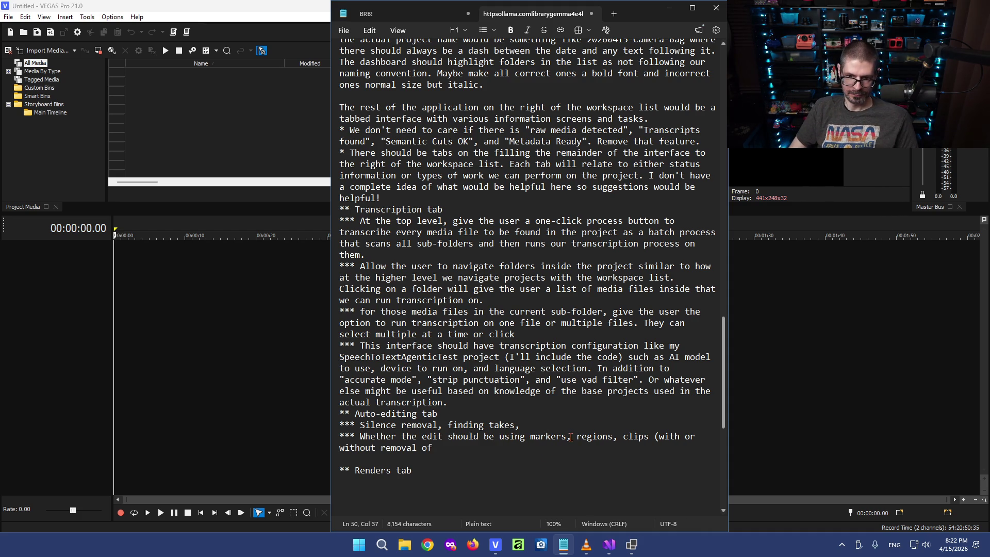
drag(577, 439, 568, 439)
text(or)
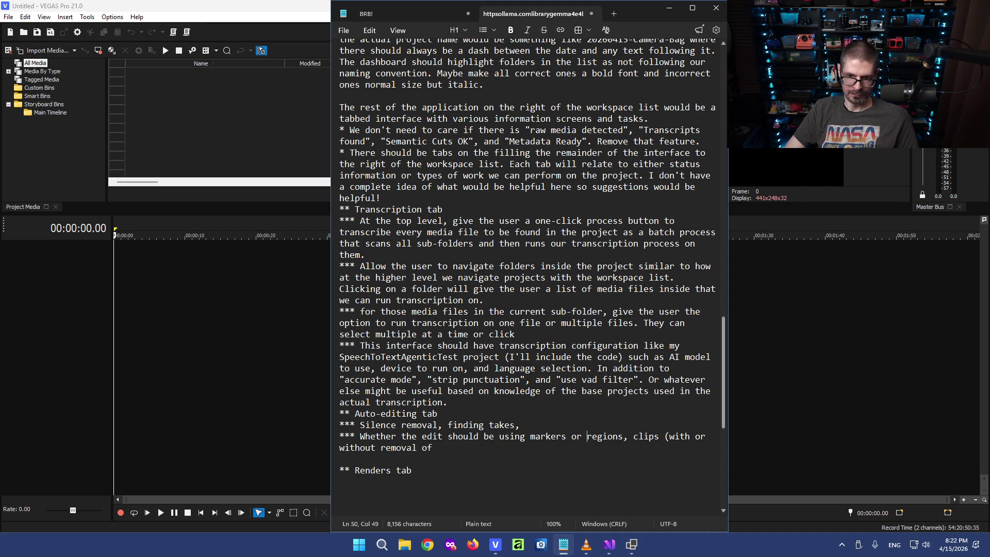
key(BackSpace)
key(BackSpace)
key(BackSpace)
text(, )
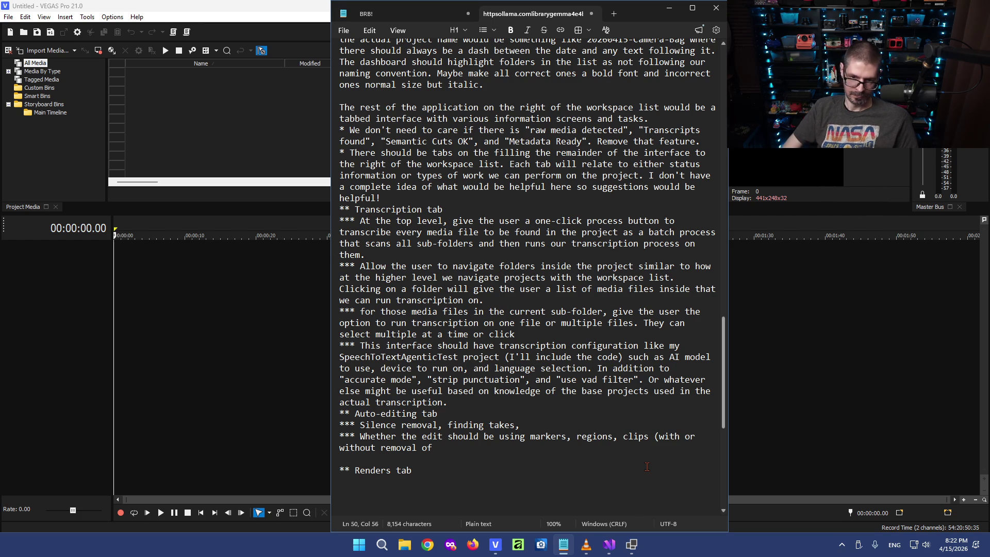
text(or doing actualclips)
key(Right)
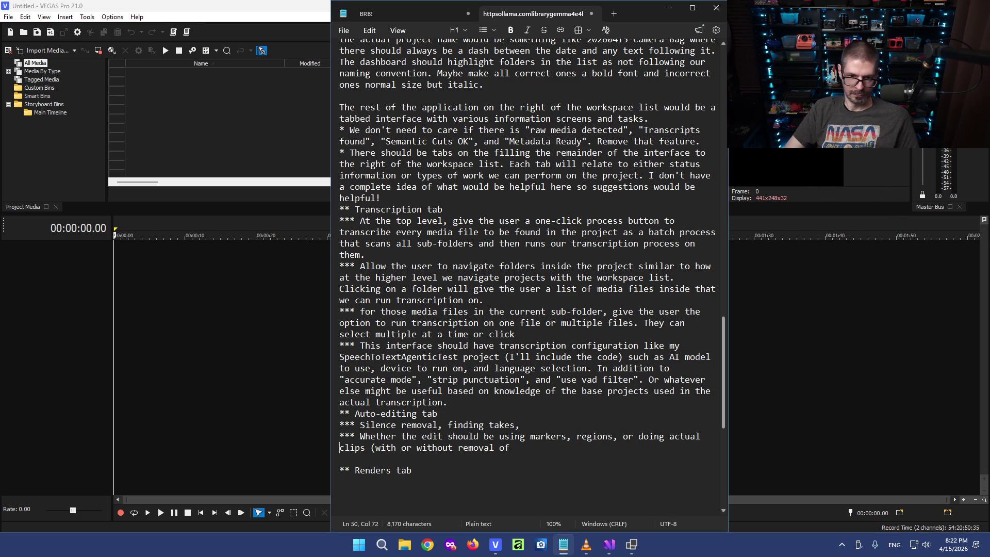
key(BackSpace)
text(ping)
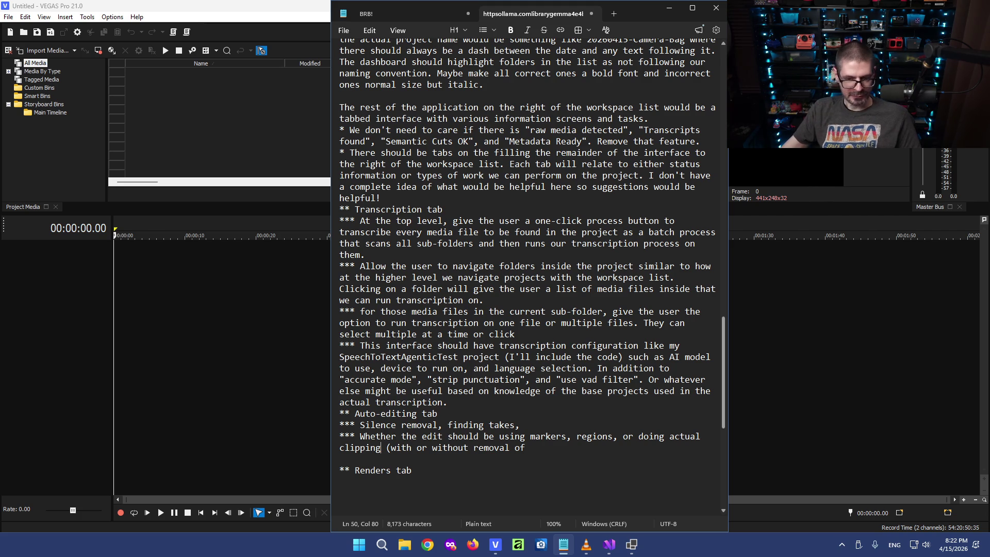
drag(525, 447, 341, 436)
In VEGAS Pro, check the Tools > Scripting menu and the timeline's Markers/Regions options, then return to the spec.
click(130, 98)
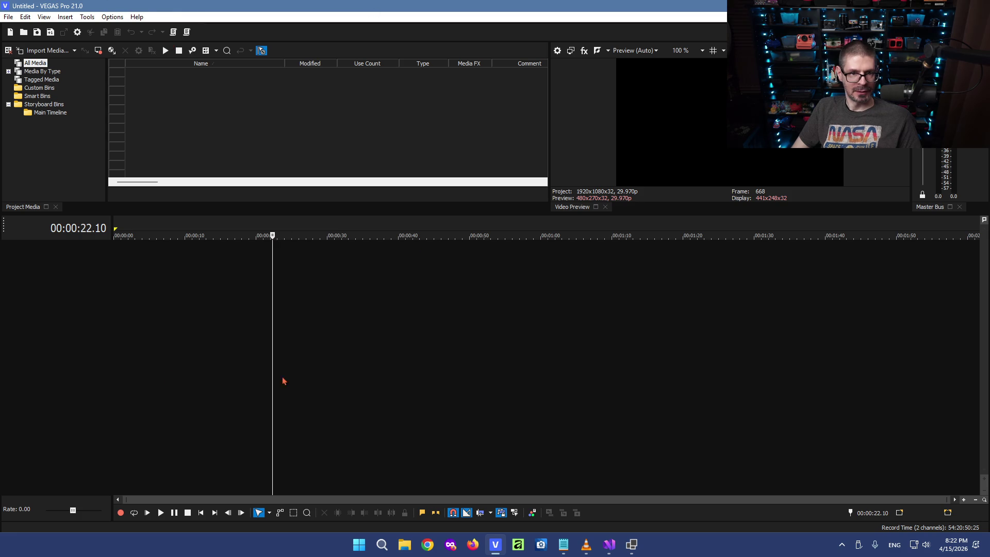
click(87, 17)
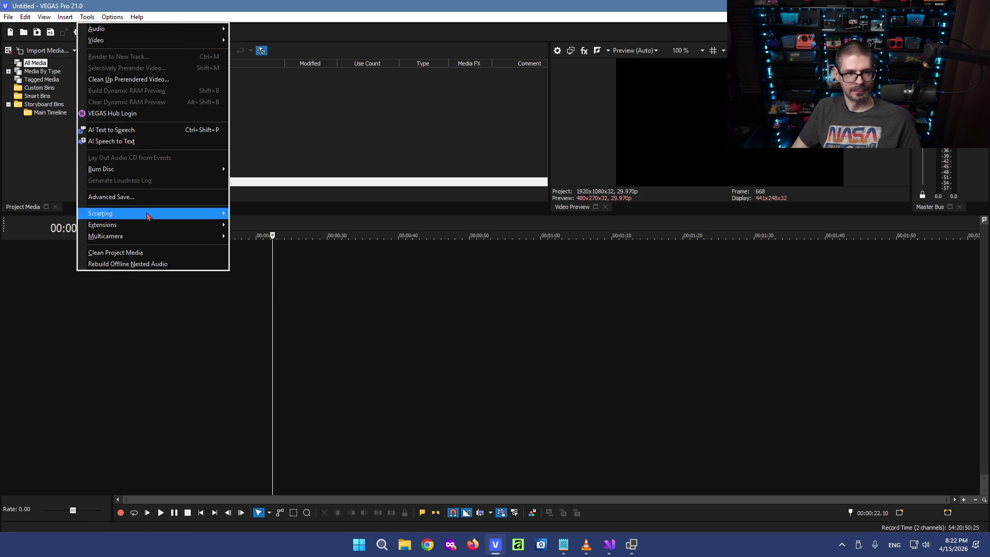
mouse_move(101, 213)
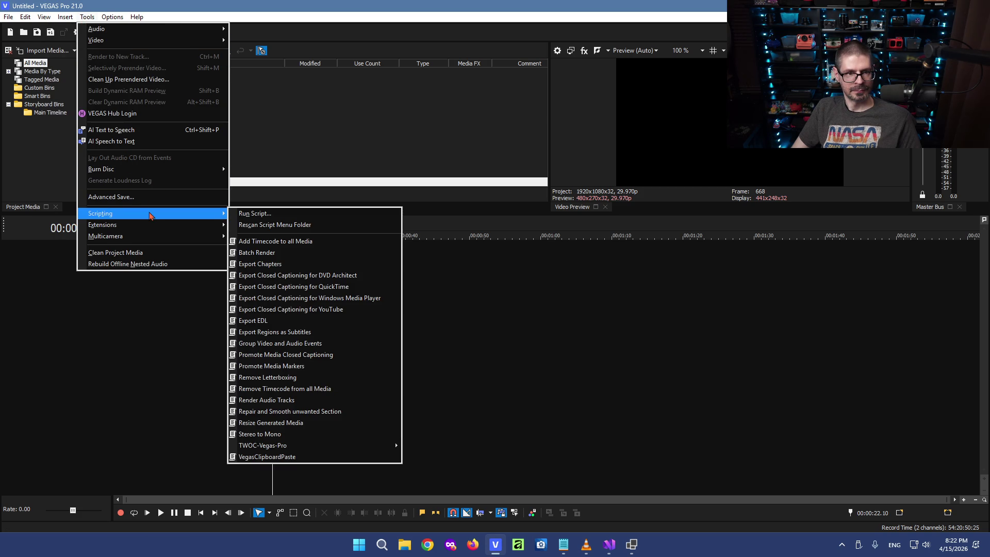
right_click(430, 234)
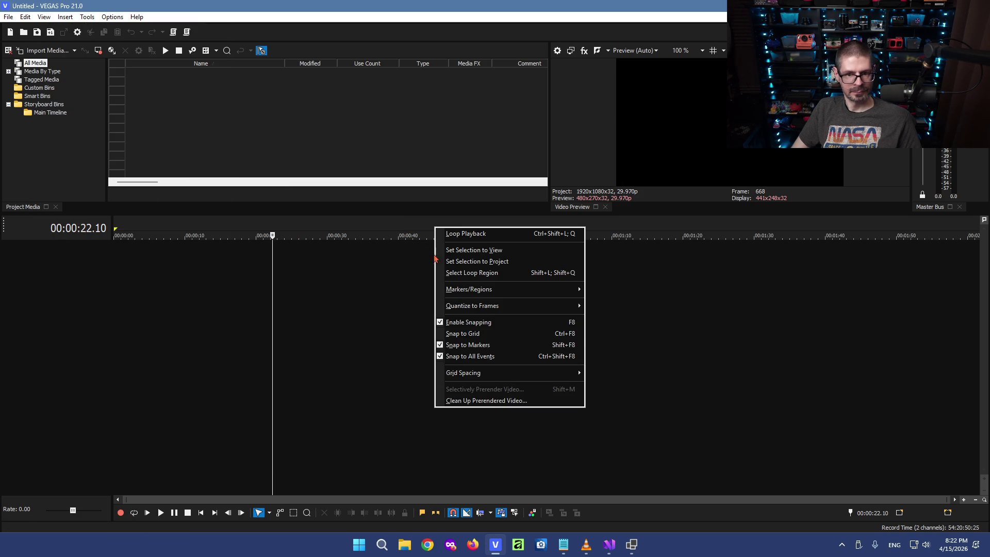
mouse_move(469, 289)
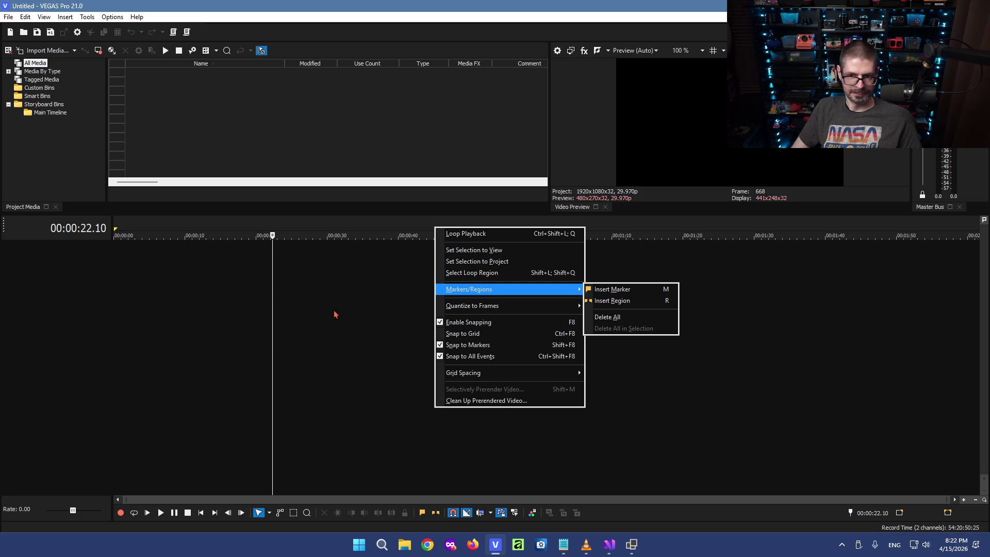
click(323, 319)
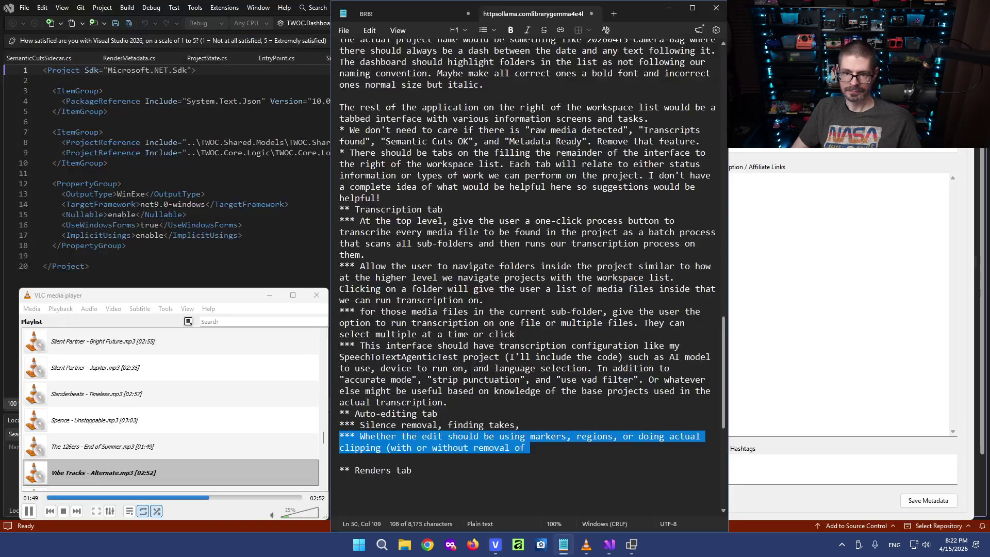
Copy then delete the whole 'Whether the edit…' bullet and start a parenthetical after 'Silence removal'.
click(488, 425)
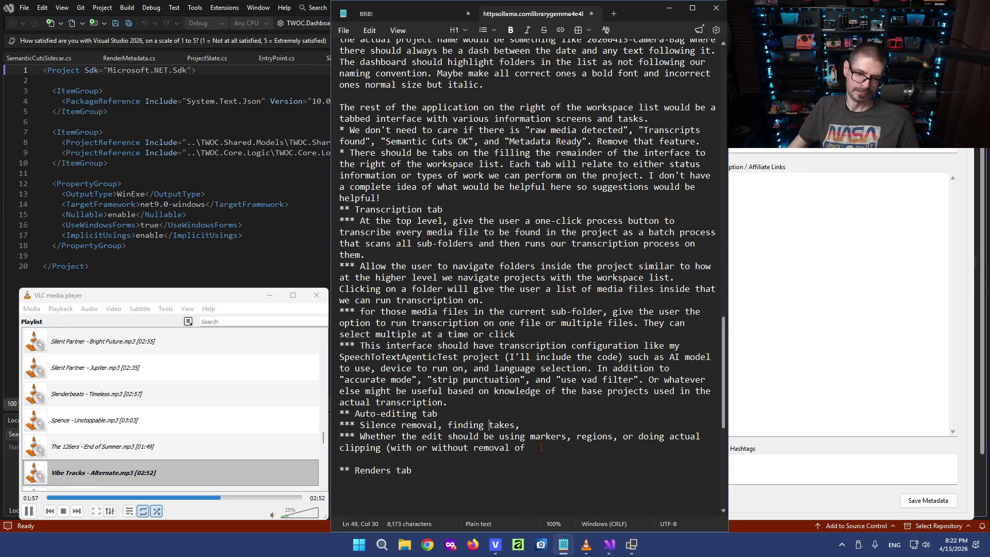
drag(542, 447, 304, 435)
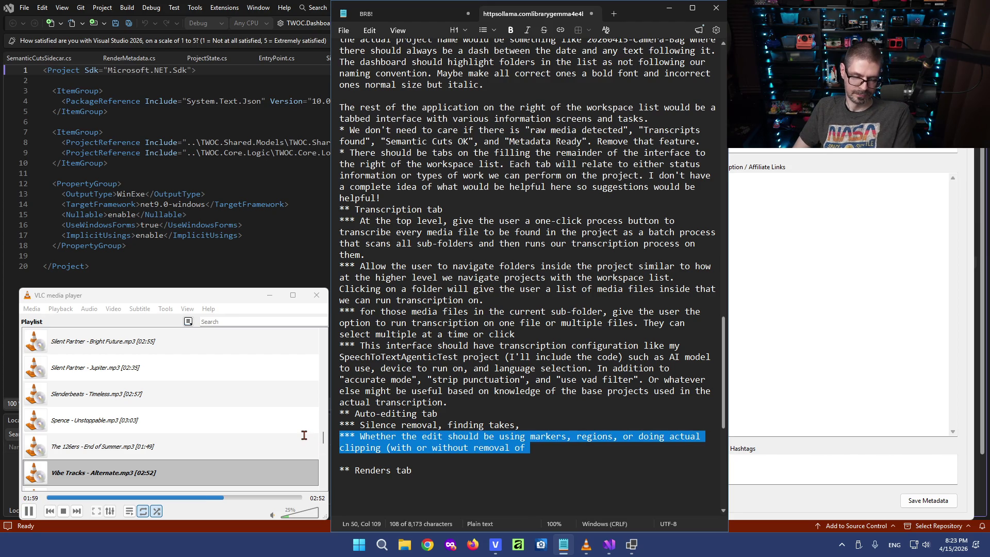
key(ctrl+c)
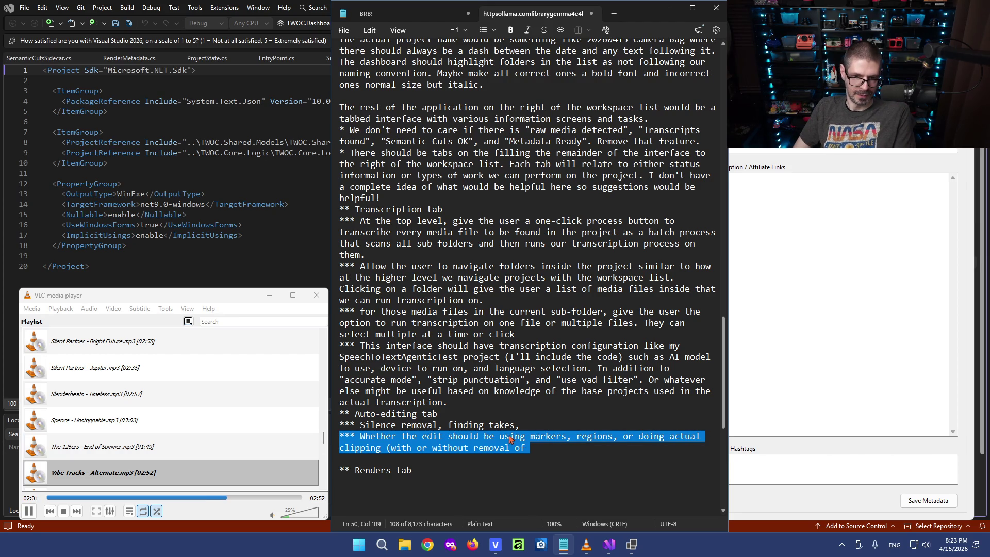
key(Delete)
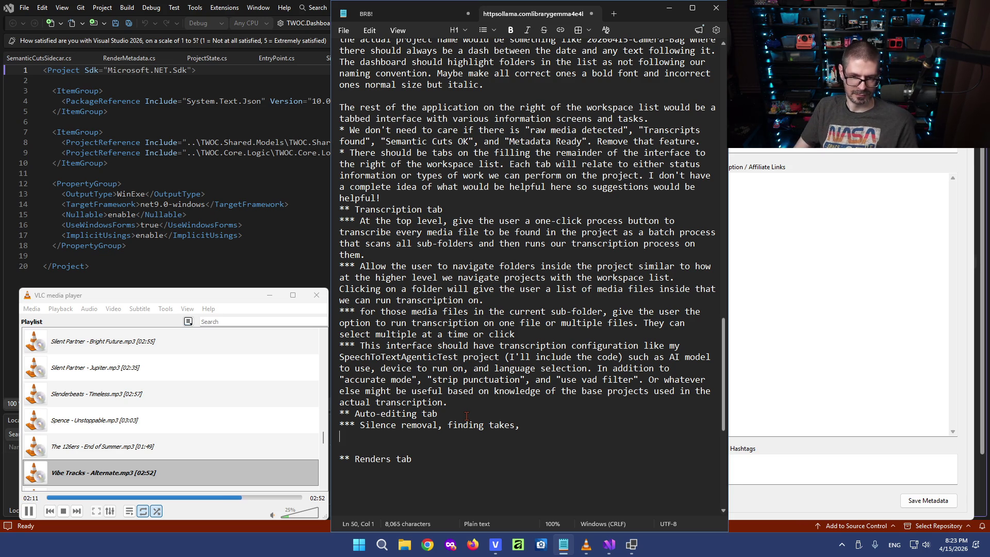
click(439, 425)
text((finding regions to)
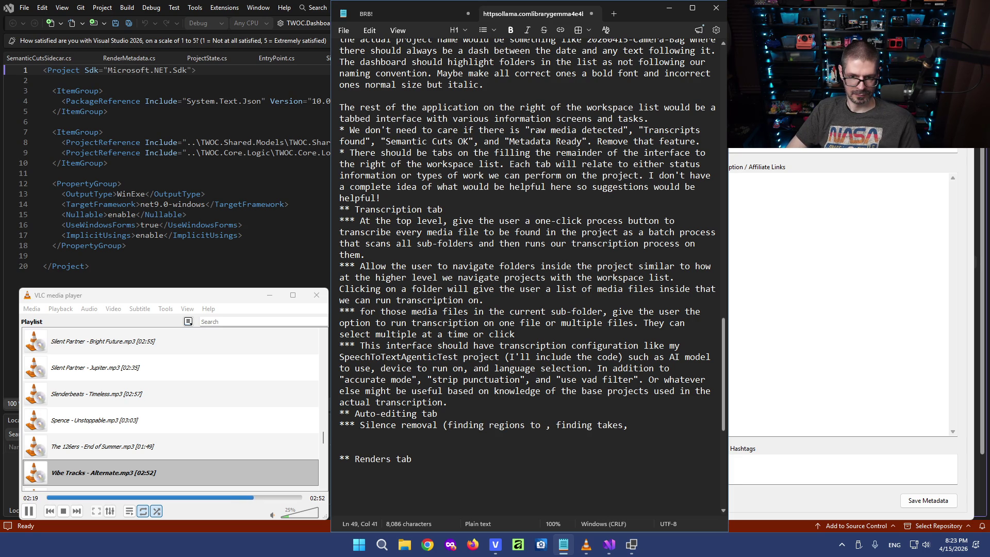
Rephrase the Silence removal bullet so highlighted regions are marked should or should not be removed (it can be a toggle.
key(BackSpace)
key(BackSpace)
key(BackSpace)
key(BackSpace)
text(tthat can)
key(BackSpace)
text(n be removed saa)
key(BackSpace)
text(fely)
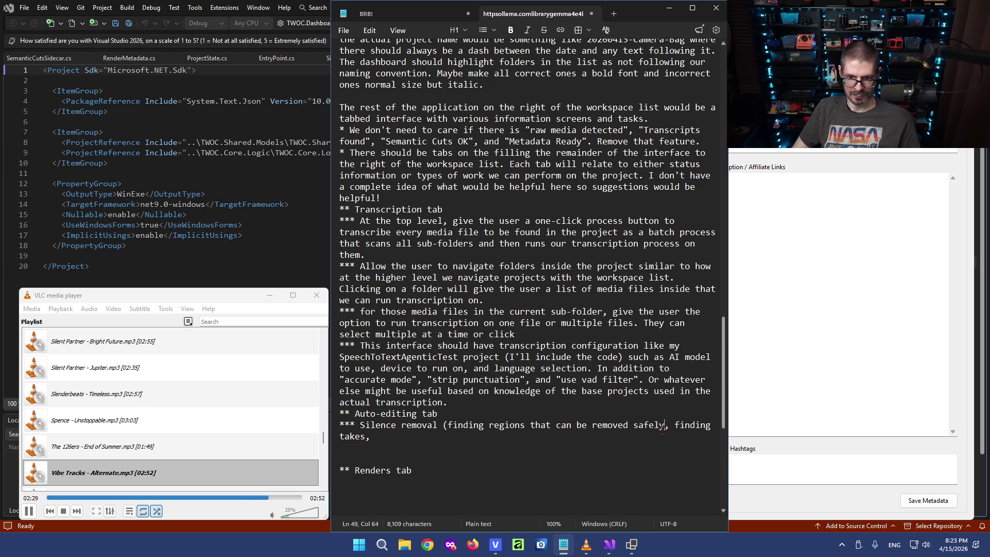
text())
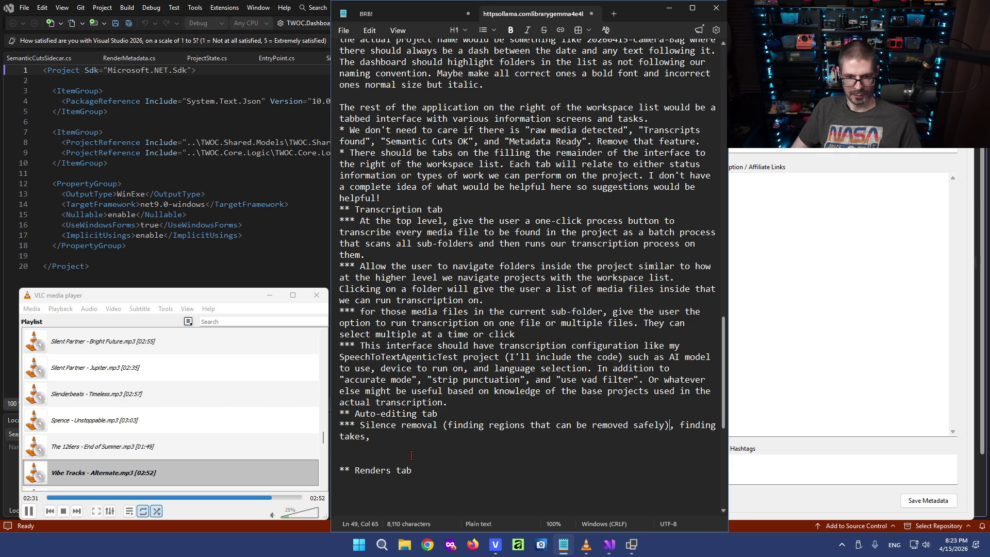
click(362, 463)
click(380, 439)
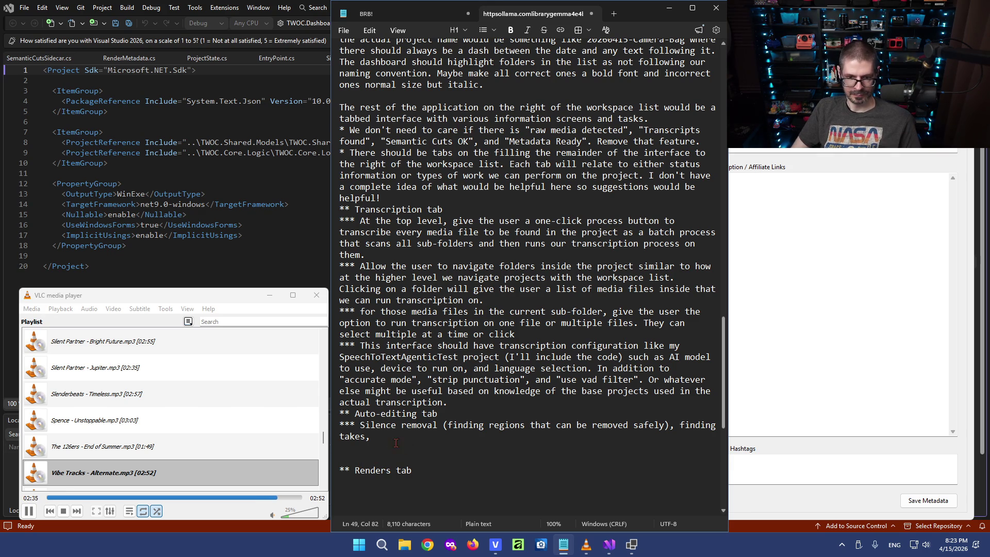
text(advan)
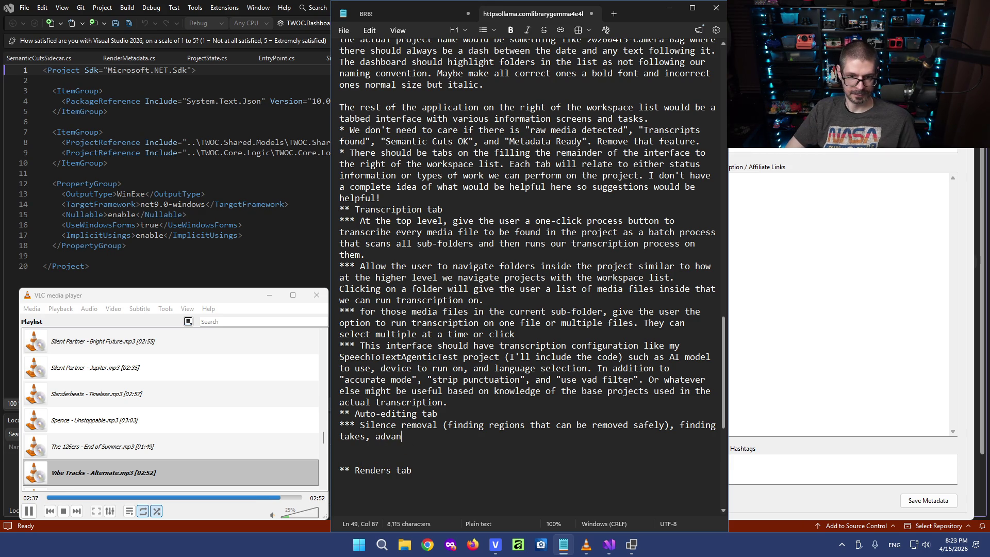
text(ced silence removal)
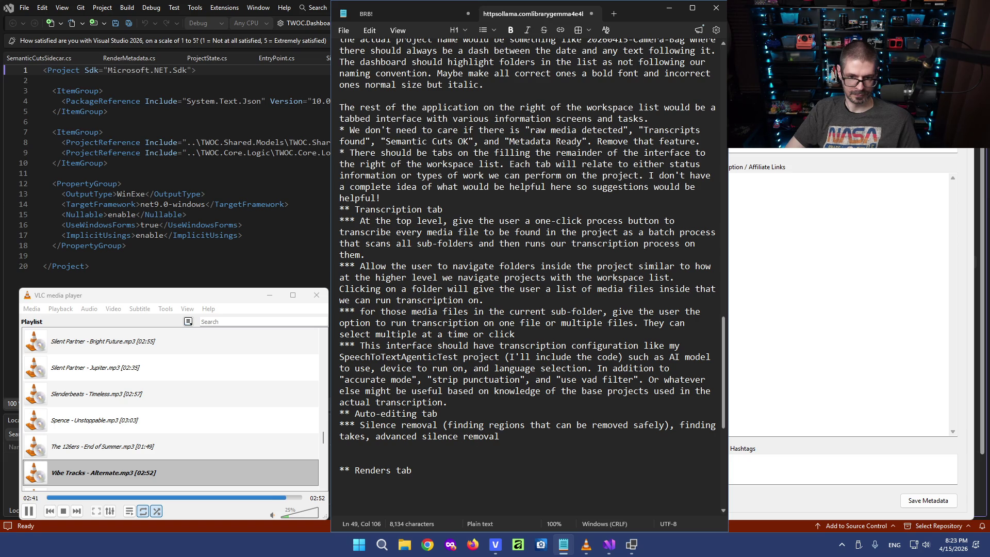
key(BackSpace)
key(BackSpace)
key(BackSpace)
key(BackSpace)
key(BackSpace)
key(BackSpace)
text(edit combining)
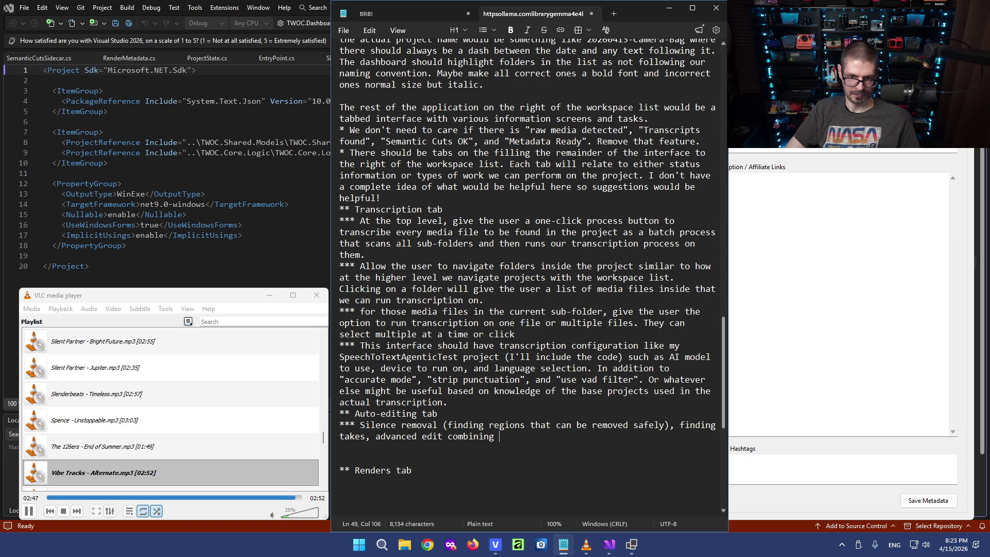
text(the concept of takes with silence removal )
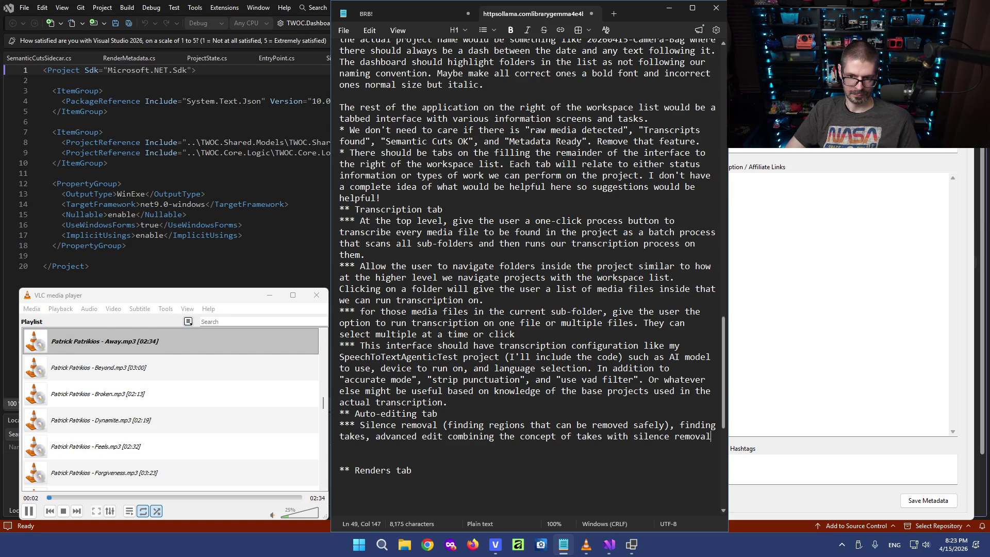
text(where regiou)
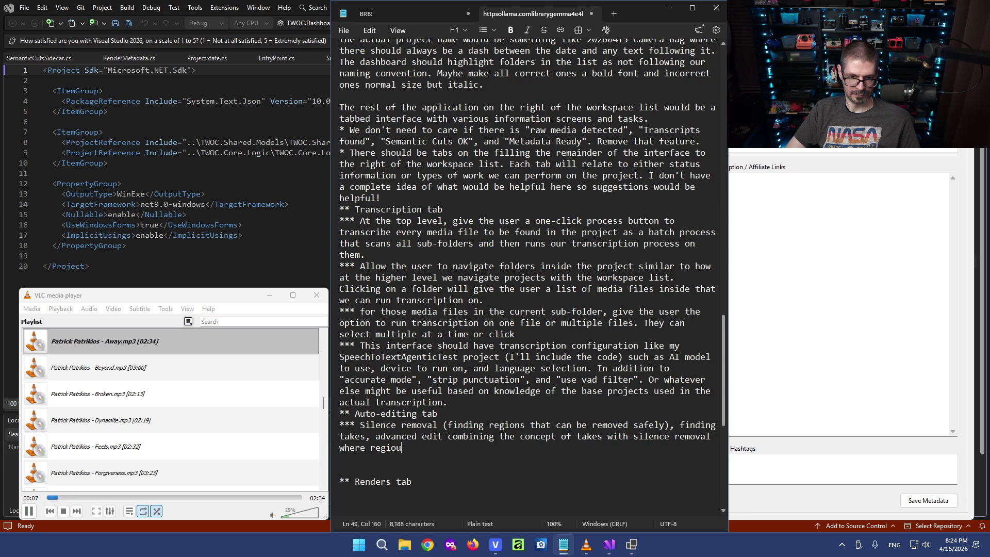
key(BackSpace)
text(ns are selected that)
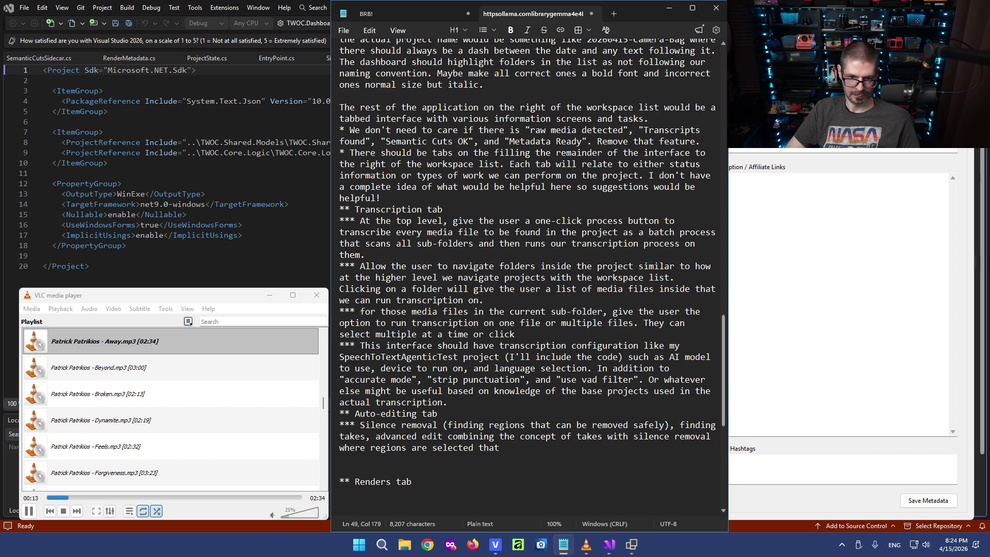
key(BackSpace)
key(BackSpace)
key(BackSpace)
key(BackSpace)
key(BackSpace)
key(BackSpace)
text(highlight)
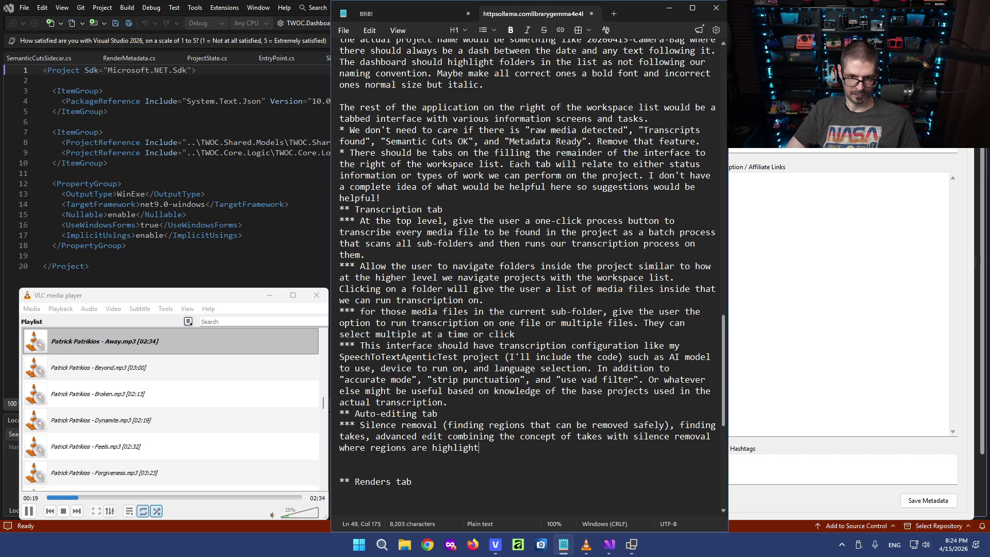
text(ed that )
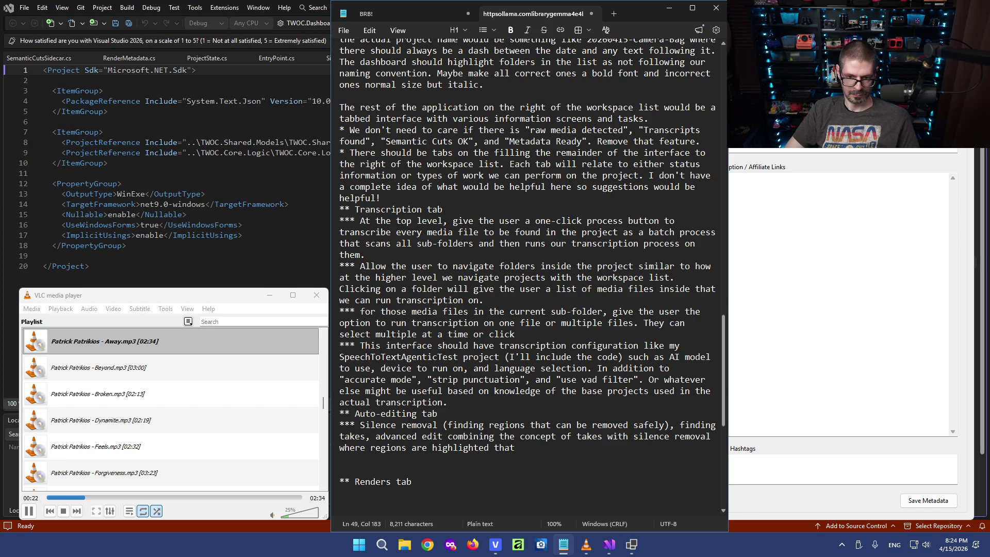
text(should or should not)
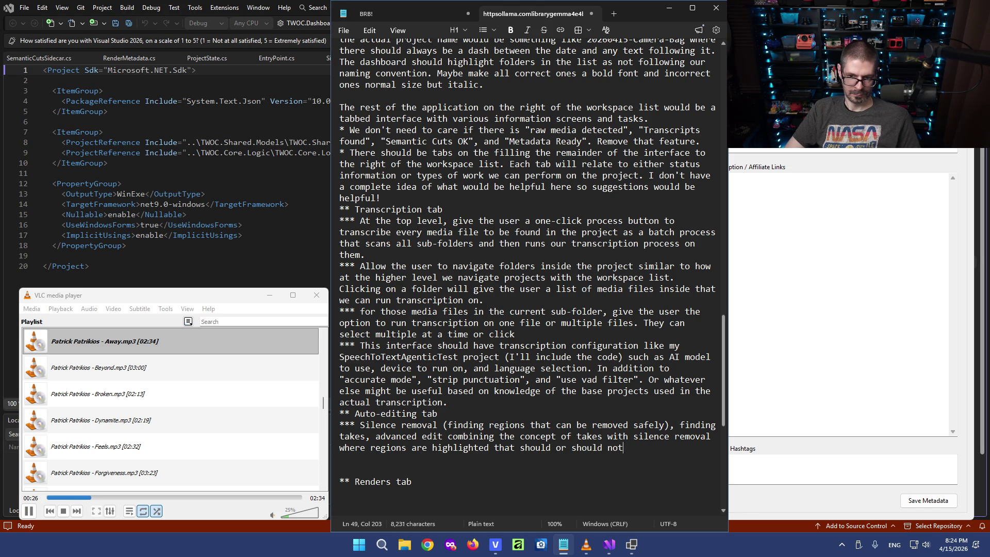
text( be removed )
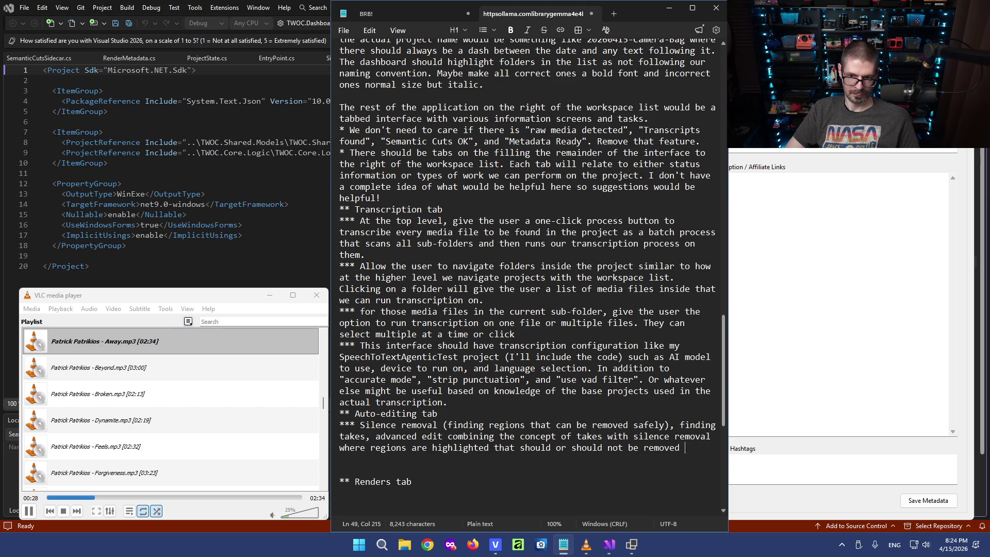
text((it can be a)
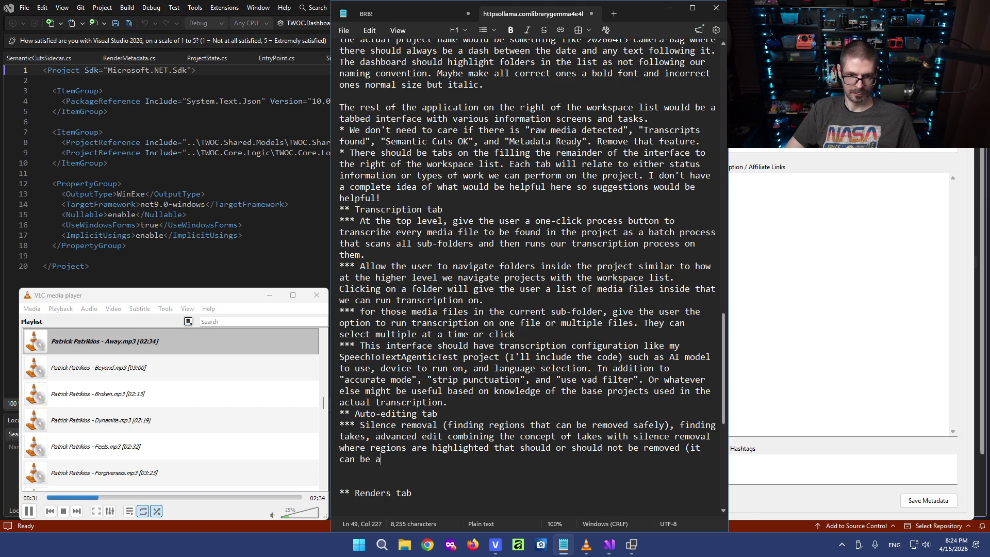
text( toggle)
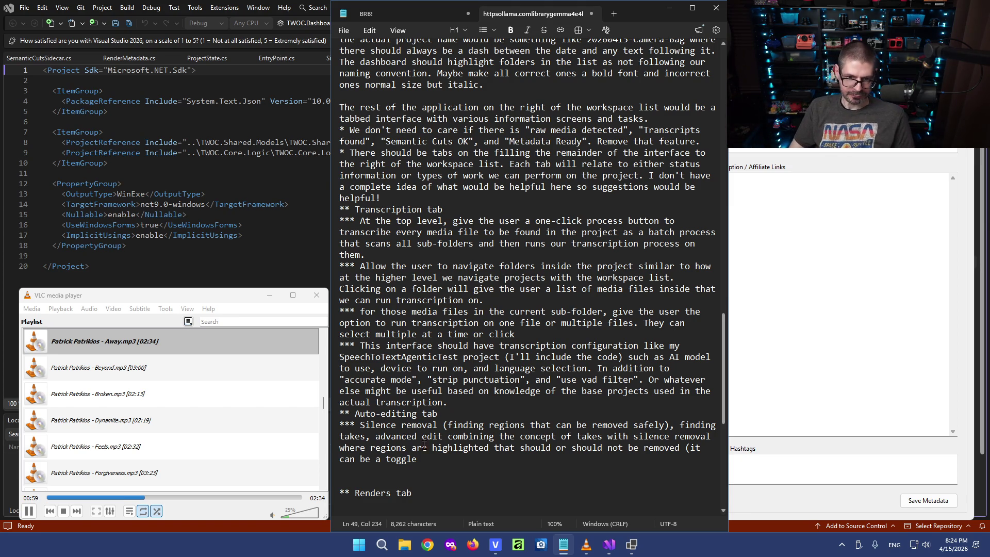
Break 'finding takes' and 'advanced edit' onto their own Auto-editing bullet lines.
click(681, 426)
key(Return)
text(***)
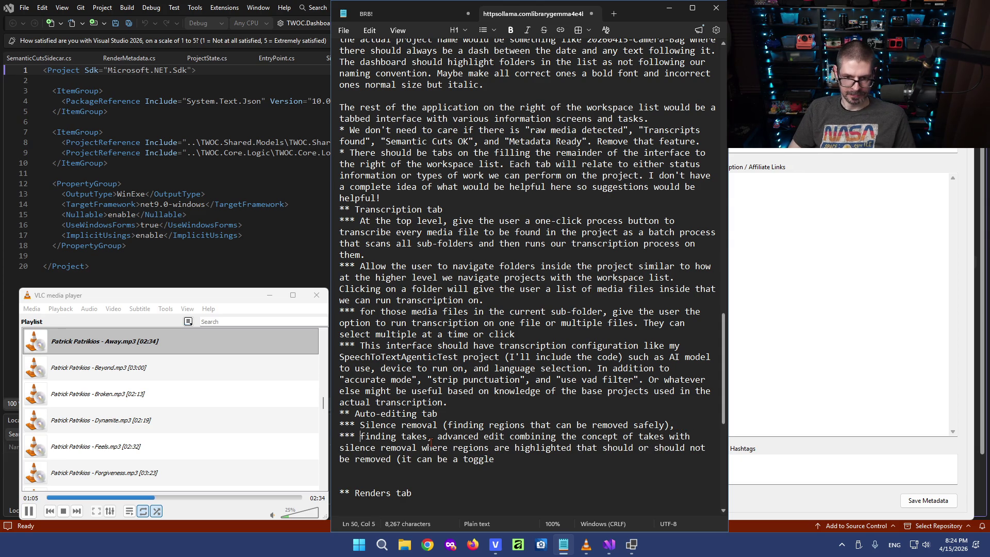
drag(430, 437, 458, 437)
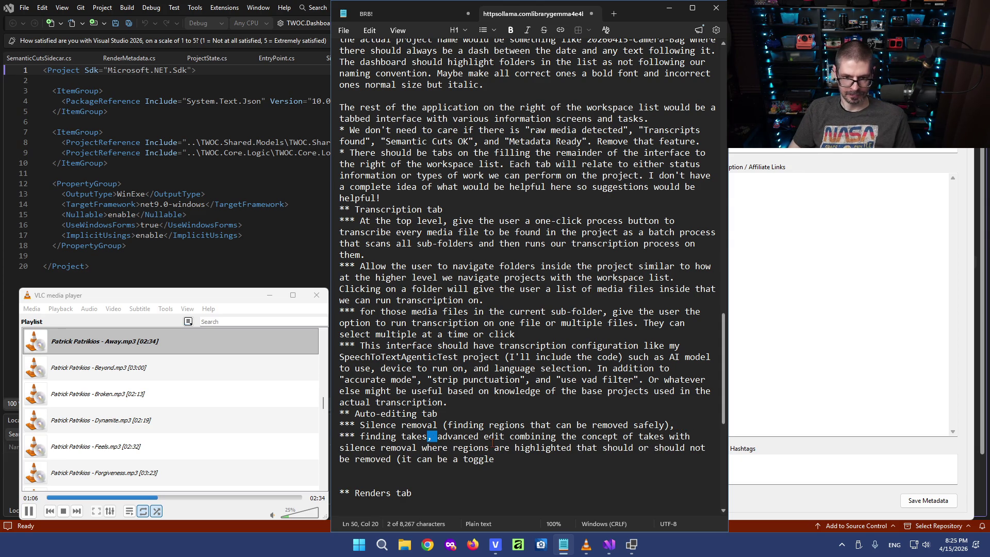
key(Return)
text(***)
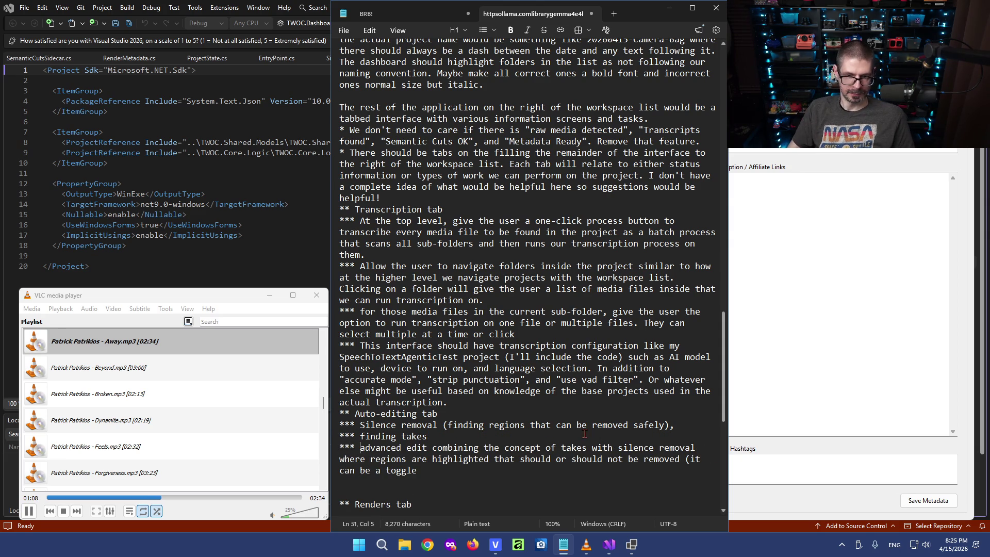
Reword the take bullet as finding the start of each new take (singular 'take').
click(428, 437)
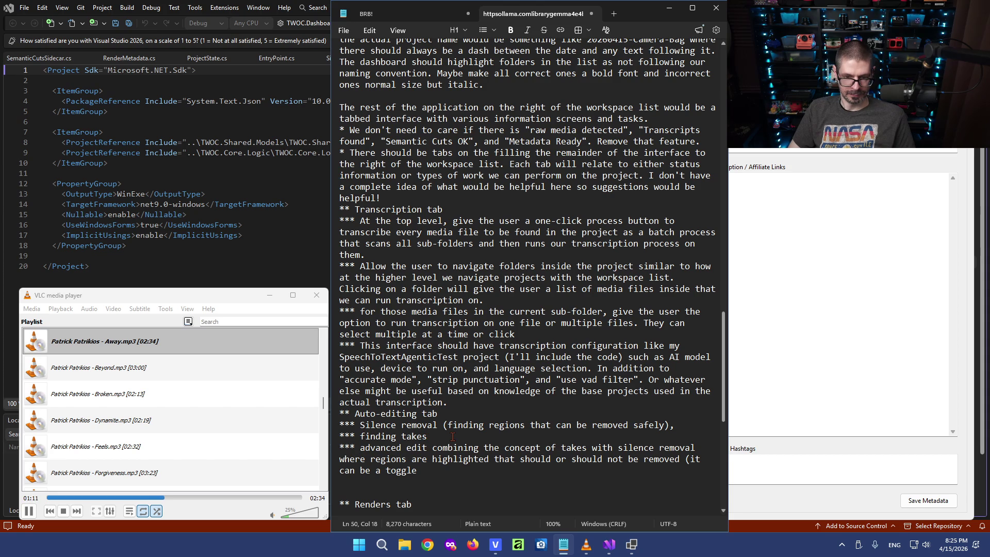
click(401, 437)
text(the star)
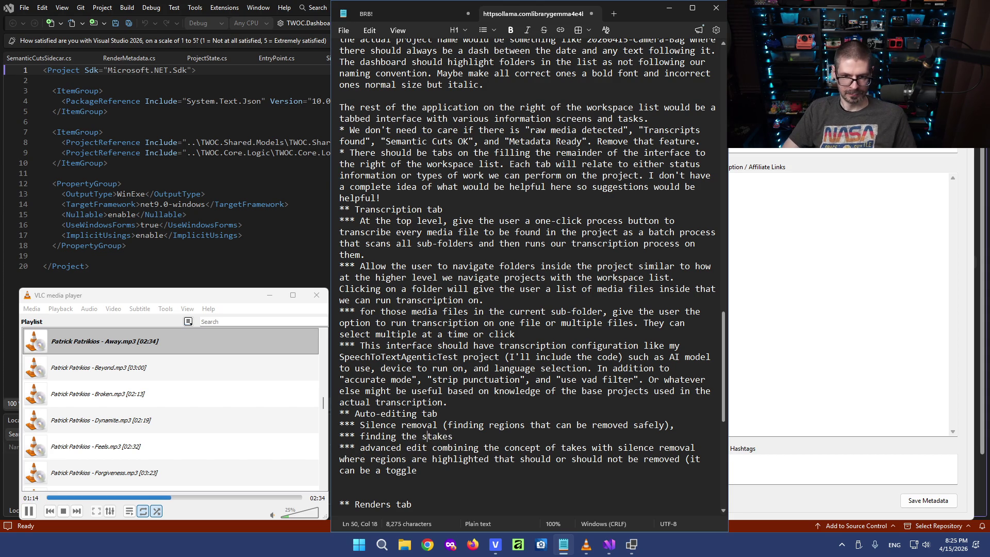
text(t of each new)
key(End)
key(BackSpace)
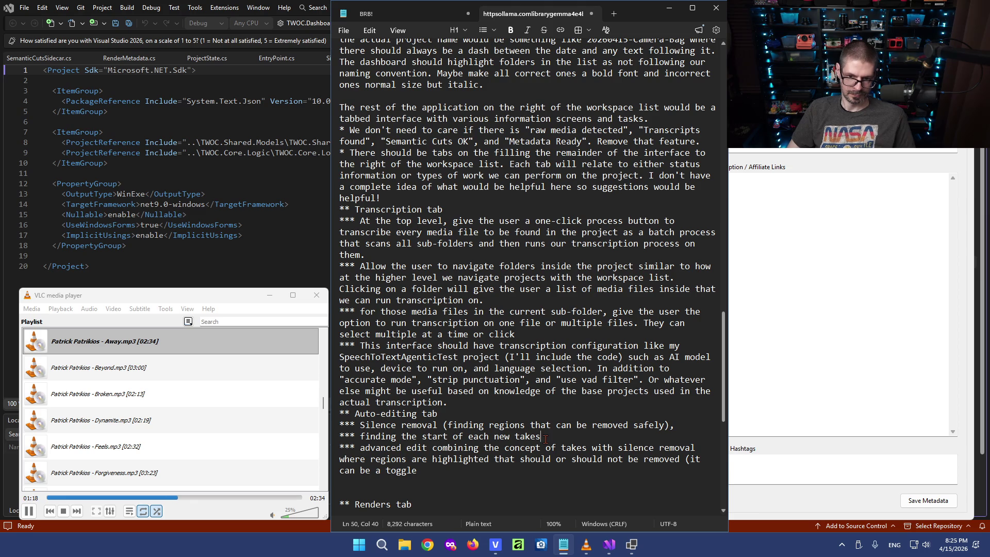
text((as in when the presenter made a mistake or r)
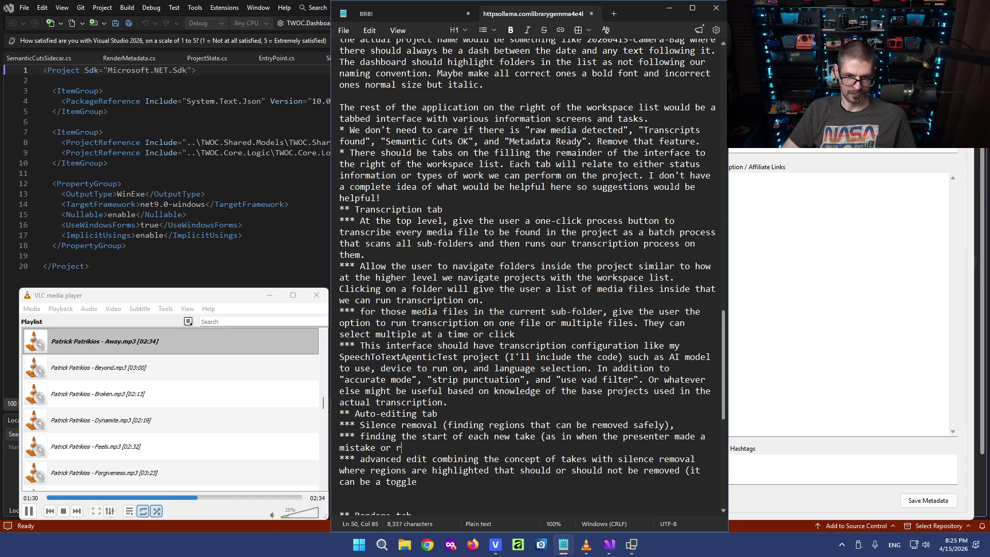
text( a talking point for whatever reason)
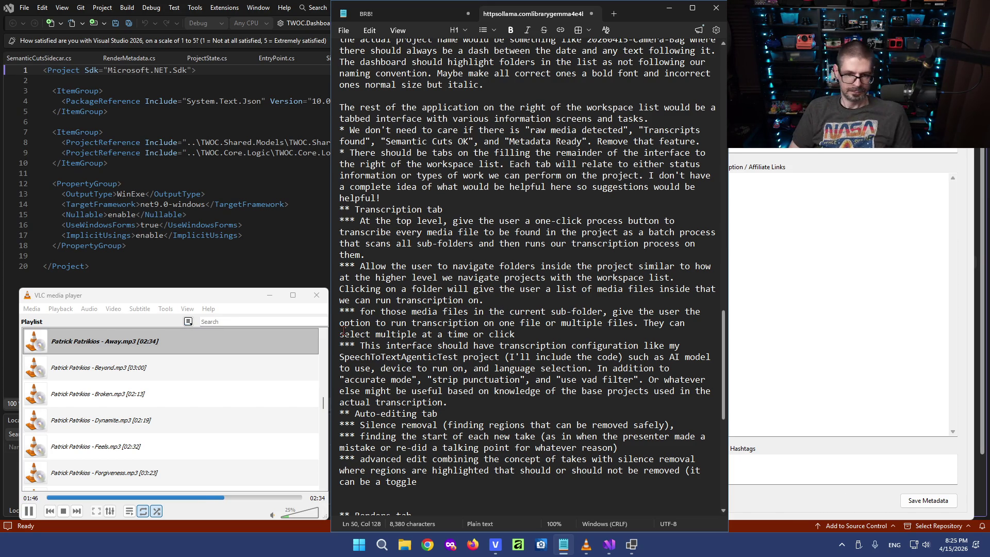
scroll(476, 449, down, 2)
click(444, 411)
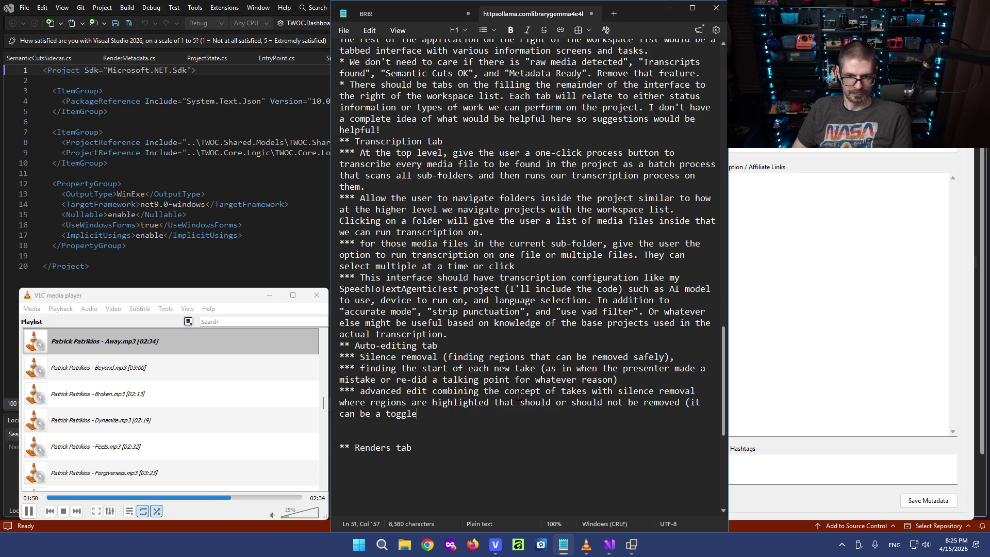
click(621, 380)
Add a bullet: find all regions where someone is talking, good for vlog videos with sparse talking.
key(Return)
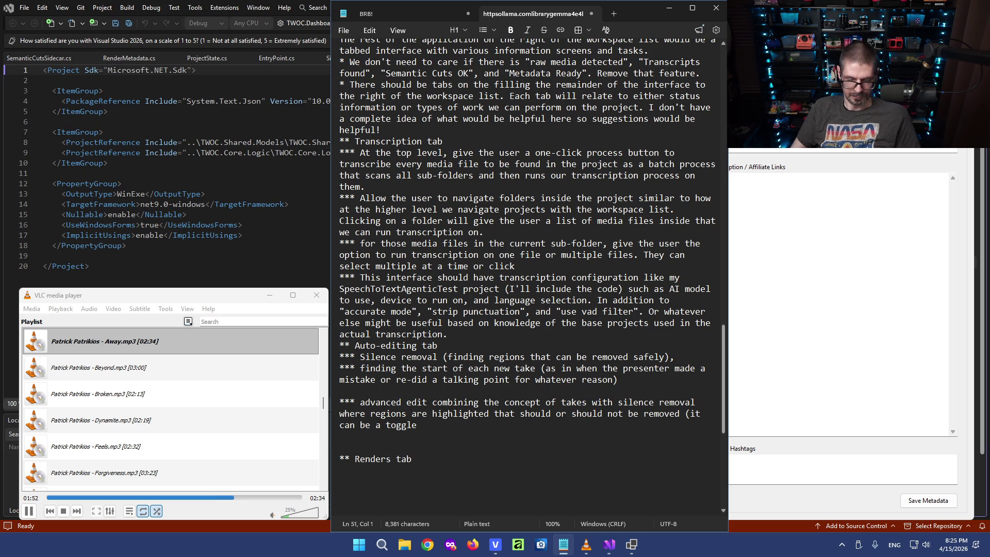
text(*** Fin)
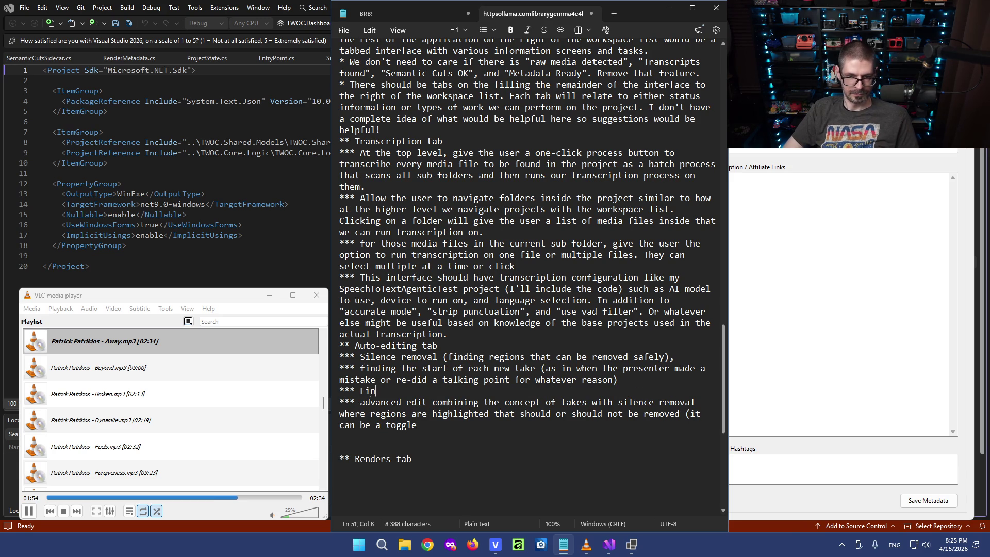
text(ding all)
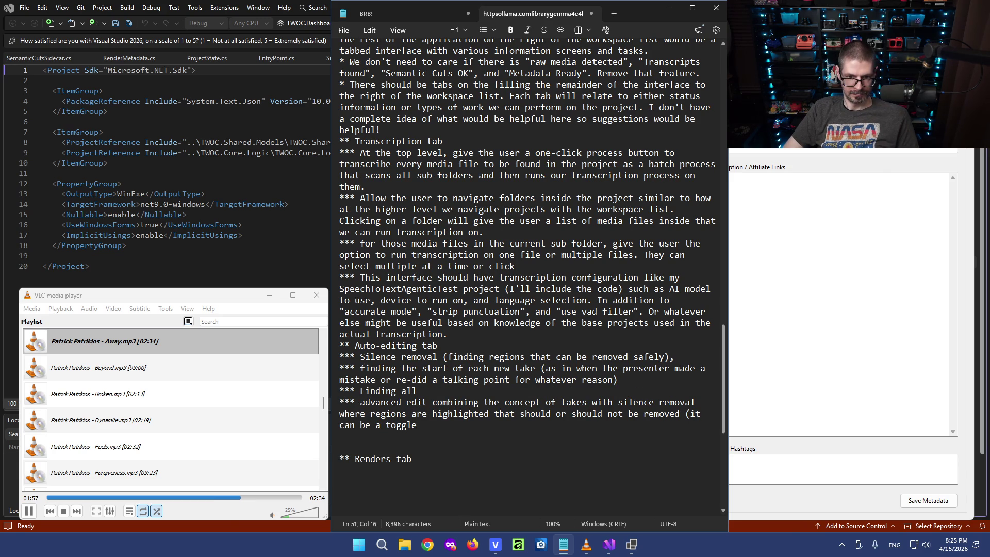
text( sections )
text(of the)
key(BackSpace)
key(BackSpace)
key(BackSpace)
key(BackSpace)
key(BackSpace)
key(BackSpace)
text(regions of the video where someone is talking at all)
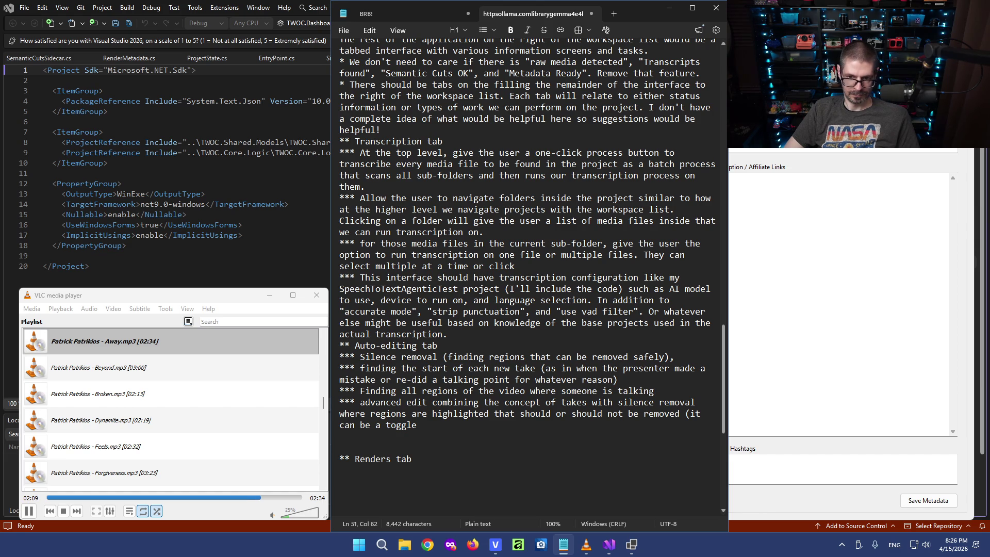
text(. THis is)
key(BackSpace)
key(BackSpace)
key(BackSpace)
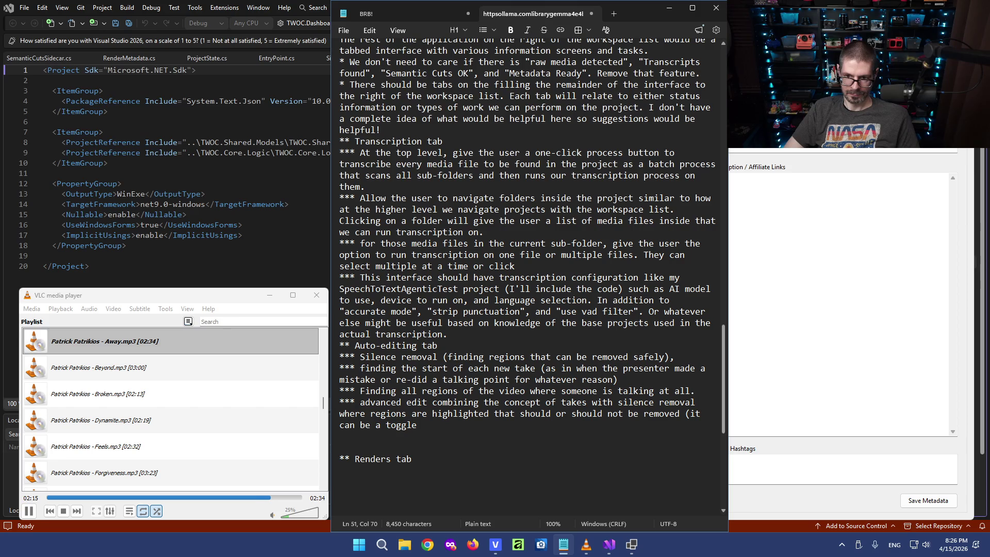
text(This would be good for vlog )
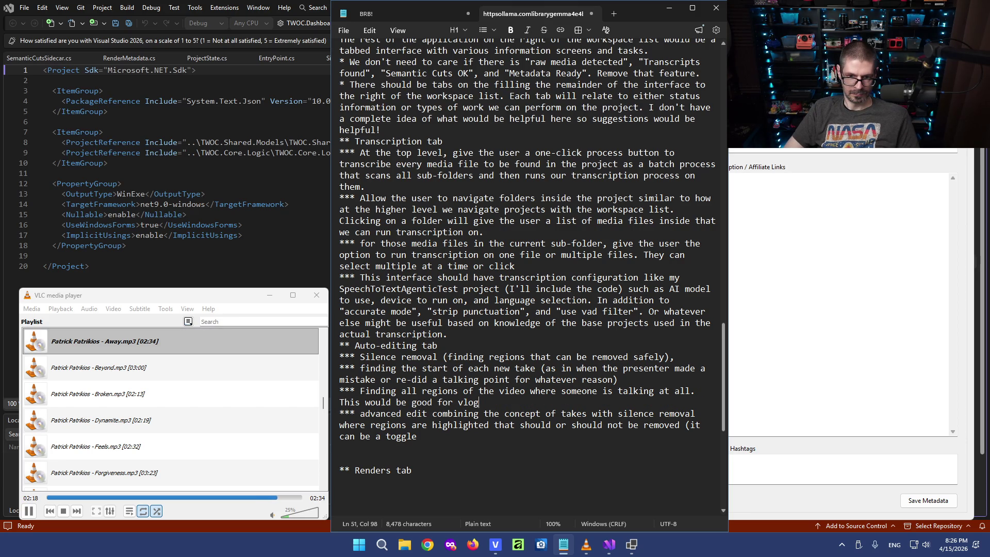
text(style videos to in)
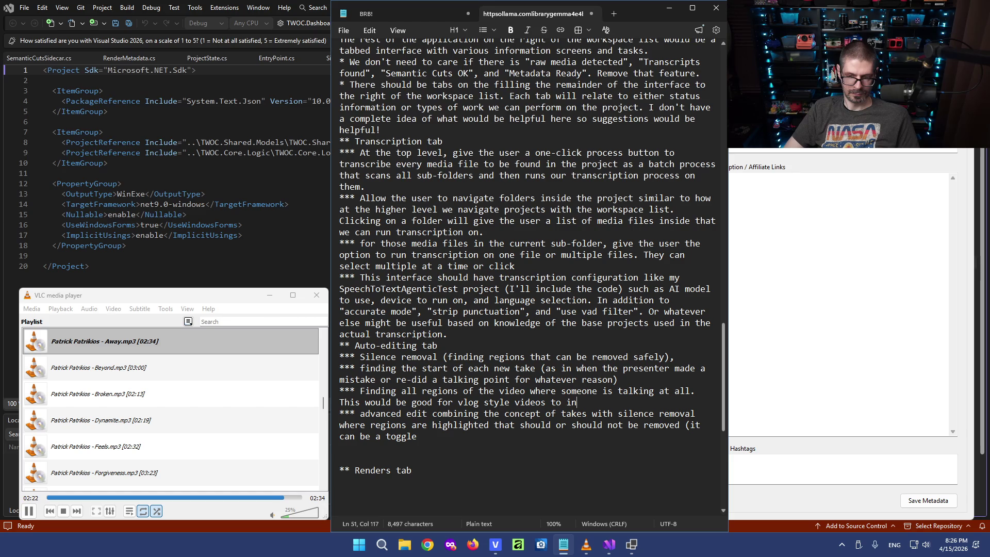
key(BackSpace)
key(BackSpace)
key(BackSpace)
text(s)
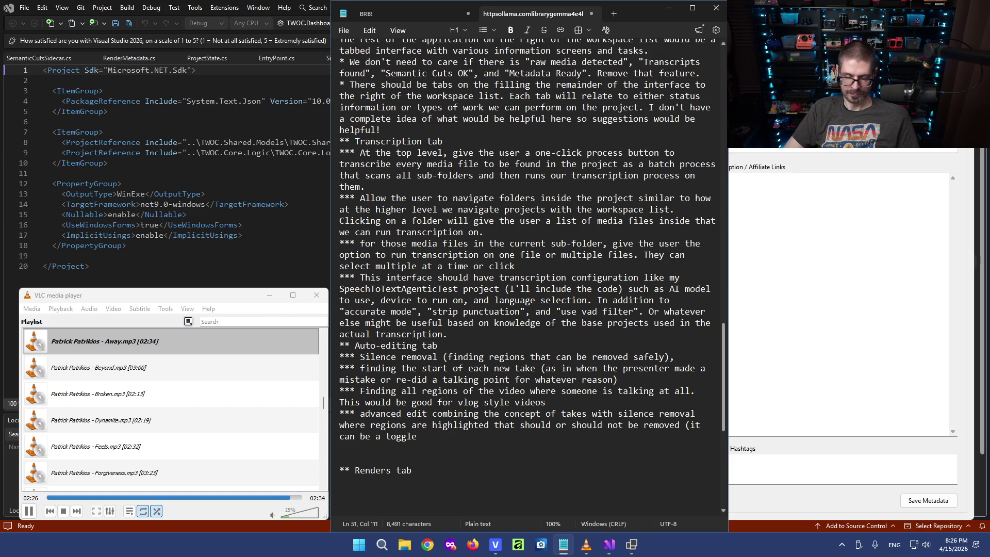
text(.)
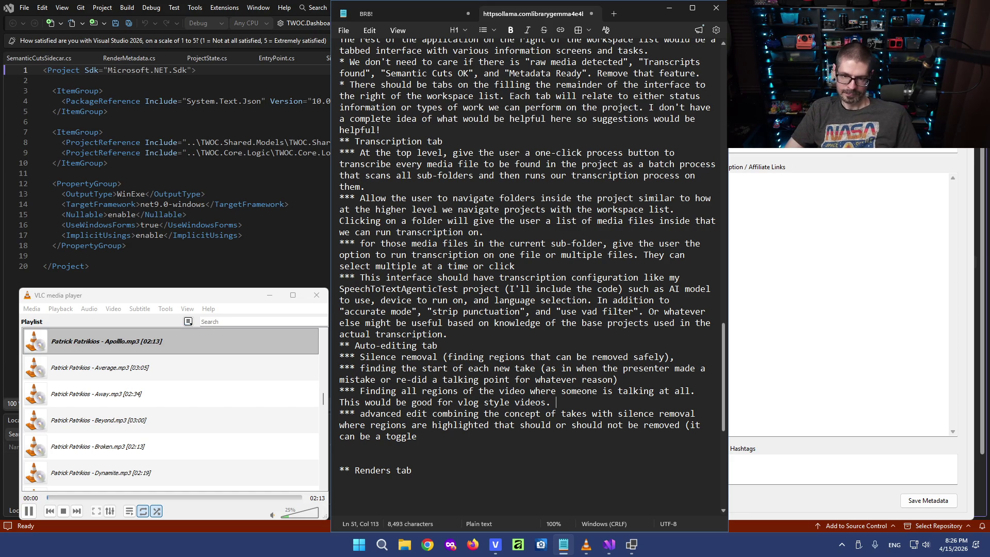
key(BackSpace)
text(where talking is sparse.)
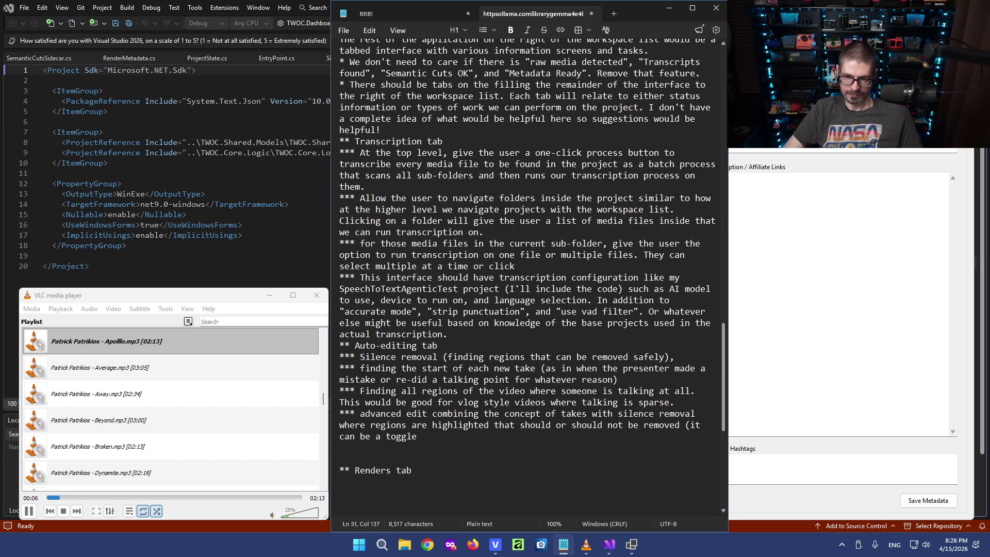
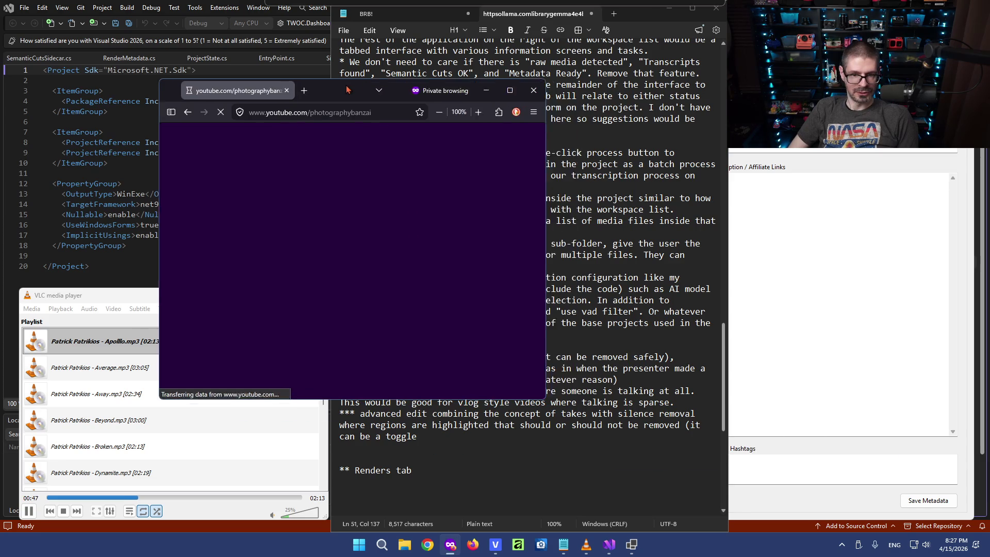
Reposition and enlarge the Firefox window and show the channel's Videos listing.
drag(347, 90, 383, 76)
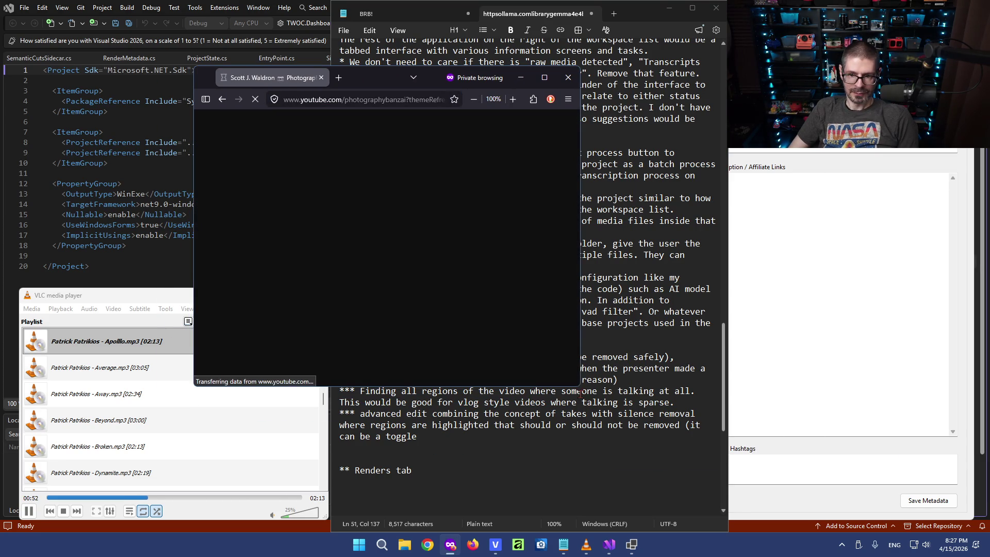
mouse_move(580, 386)
mouse_down()
mouse_move(762, 457)
mouse_move(821, 512)
mouse_up()
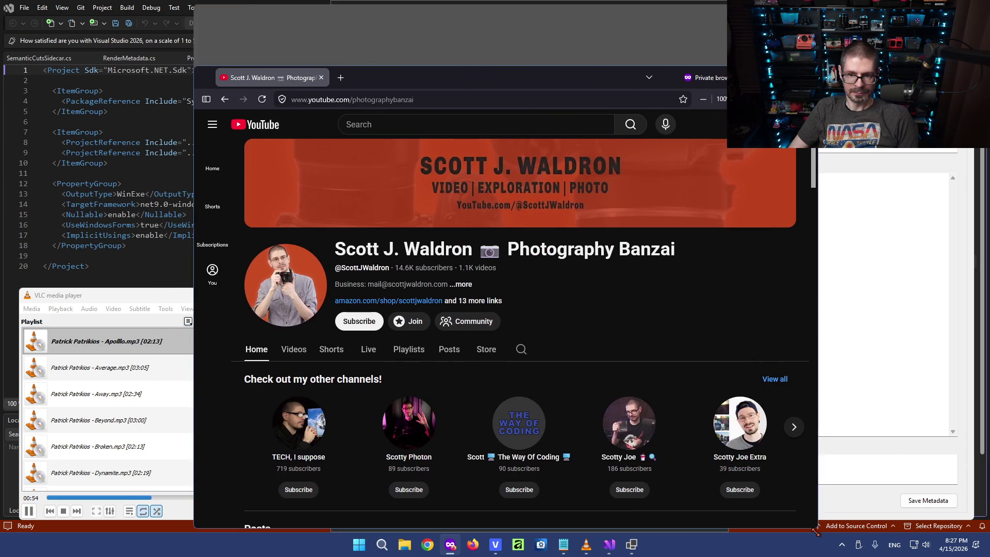
click(305, 356)
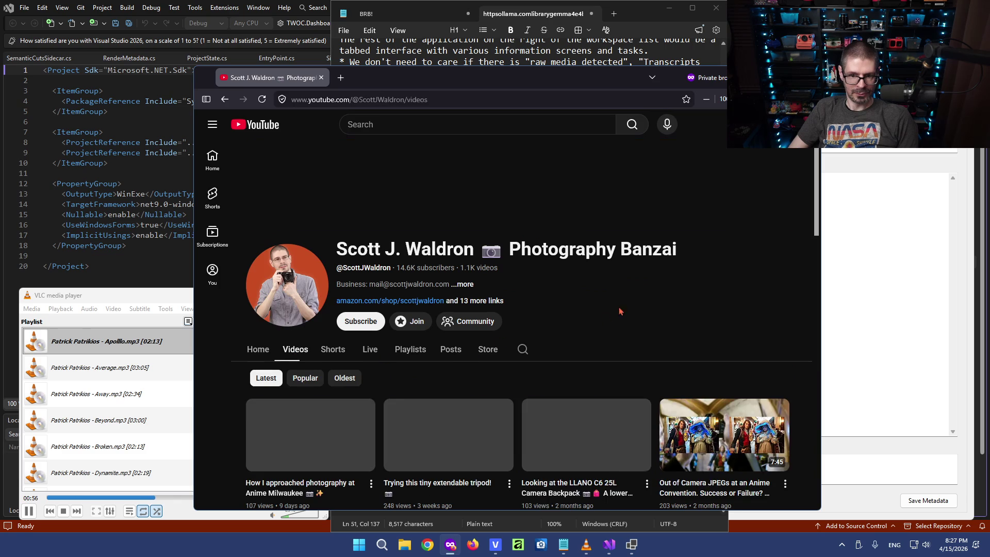
drag(583, 68, 583, 1)
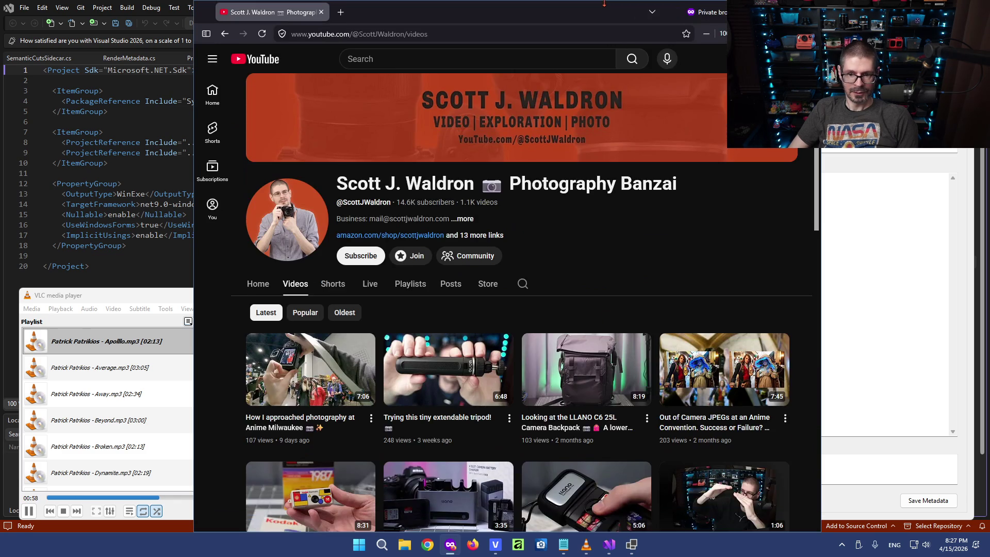
scroll(451, 140, down, 3)
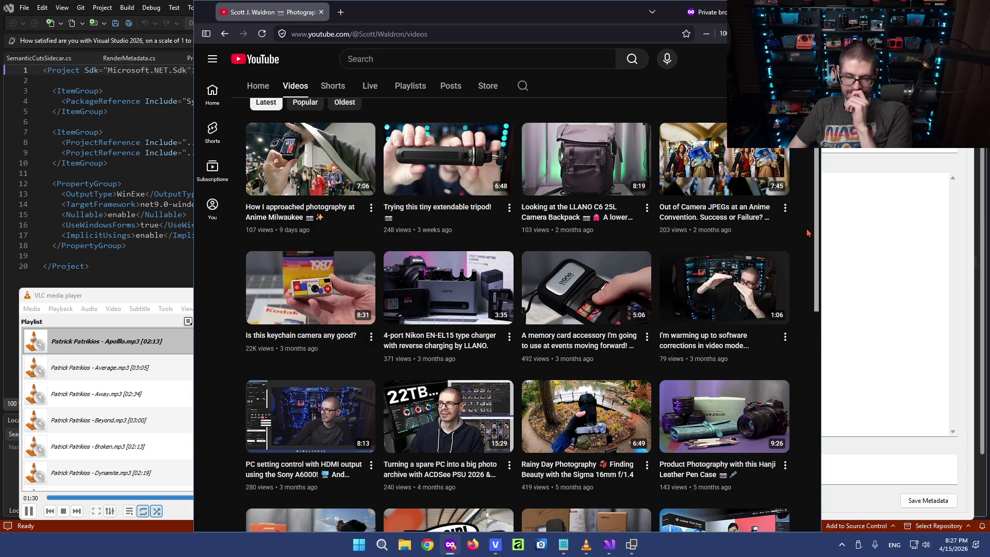
scroll(807, 233, down, 1)
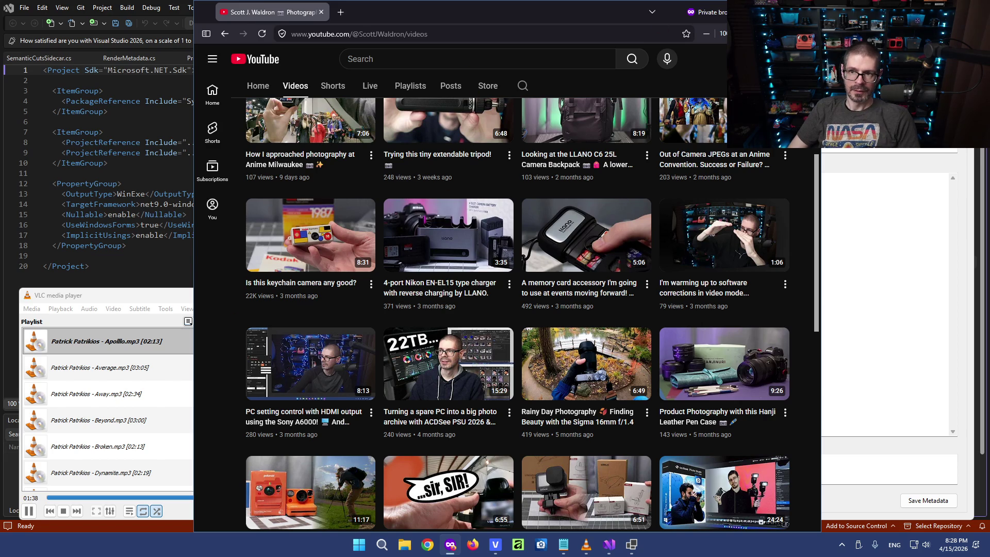
Bring the spec notes document back to the front over the browser.
key(alt+Tab)
click(563, 544)
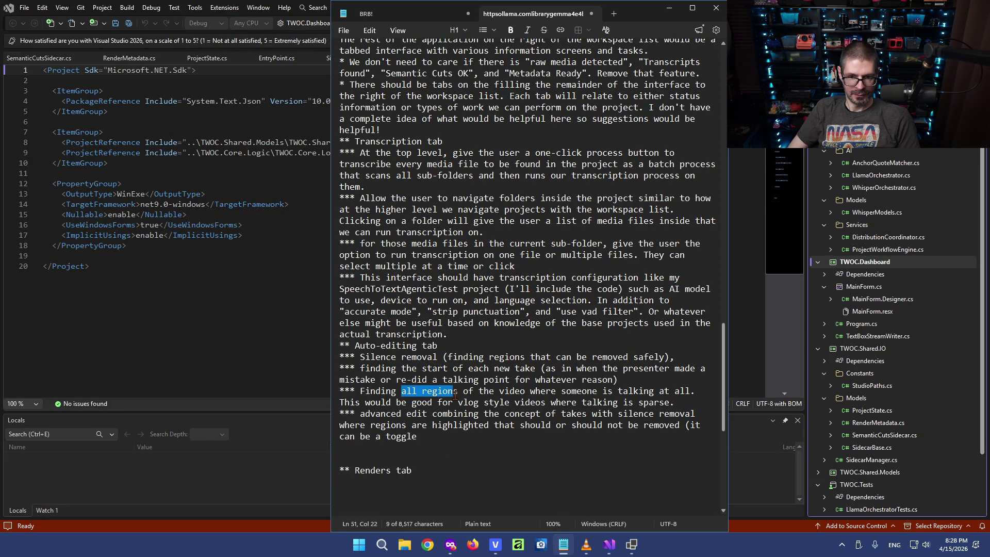
Add after 'sparse.' that finding talking regions would also be great for live stream VODs.
drag(403, 392, 557, 393)
click(695, 391)
key(Right)
key(Right)
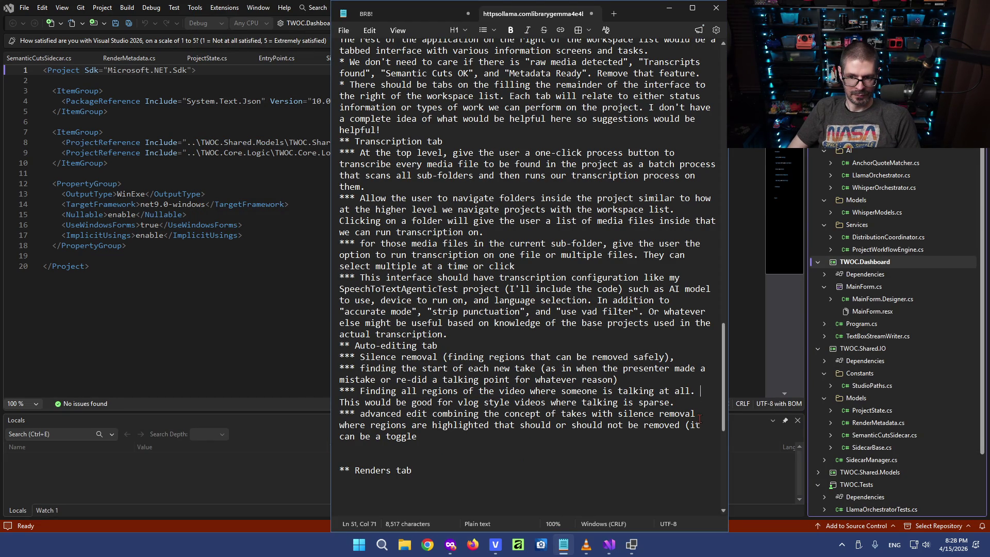
text(It would also be great for live stream VODs)
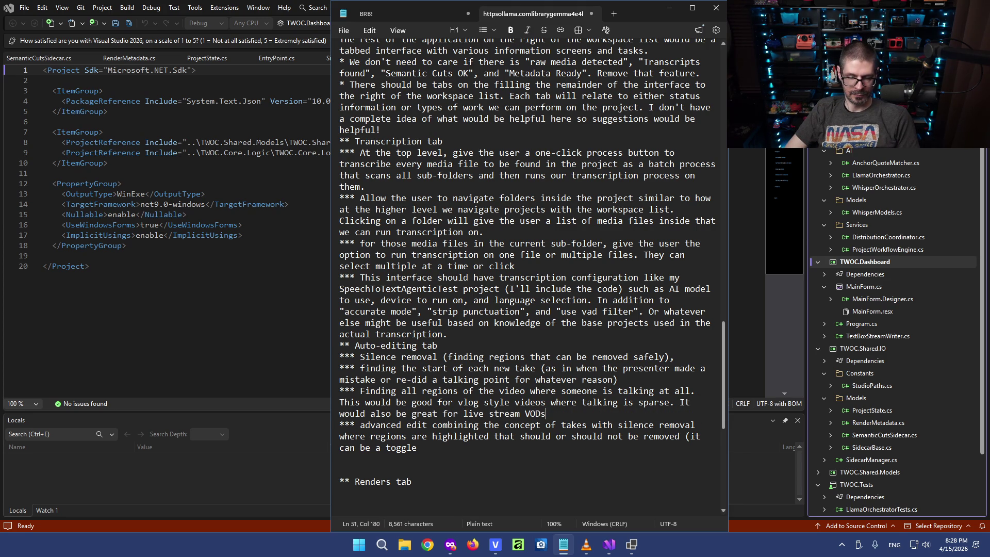
text(.)
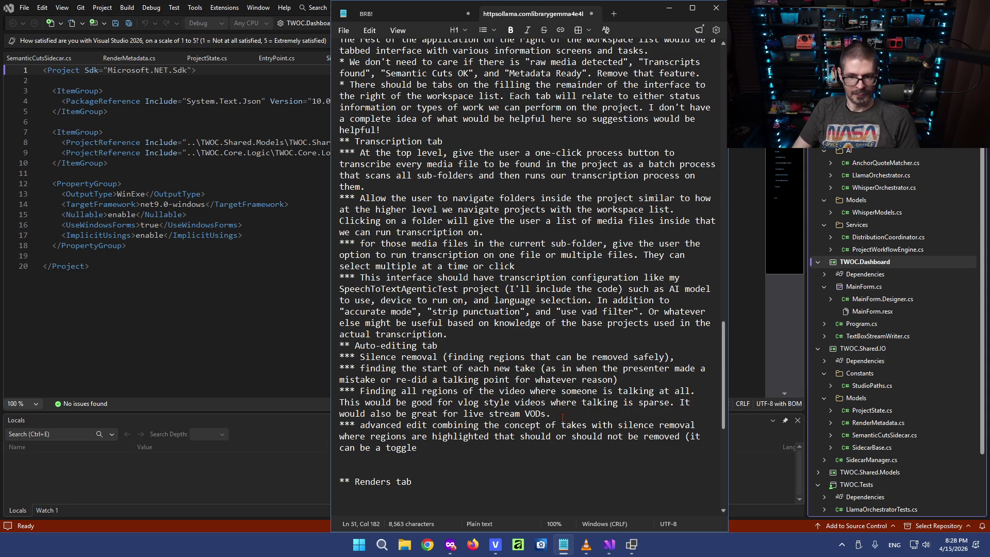
Review the talking-regions item by highlighting its lines, then clear the selection.
drag(385, 390, 557, 414)
click(390, 392)
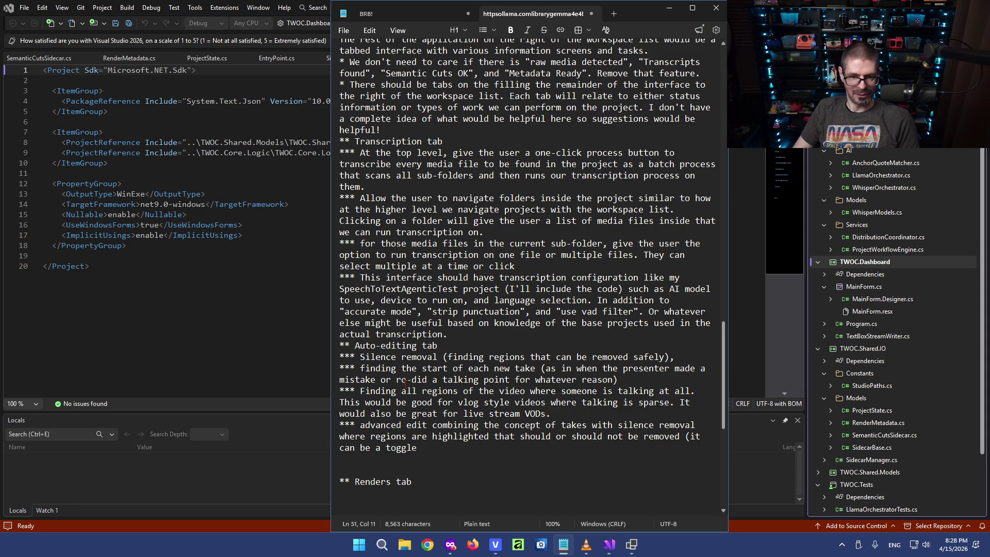
drag(335, 393, 447, 404)
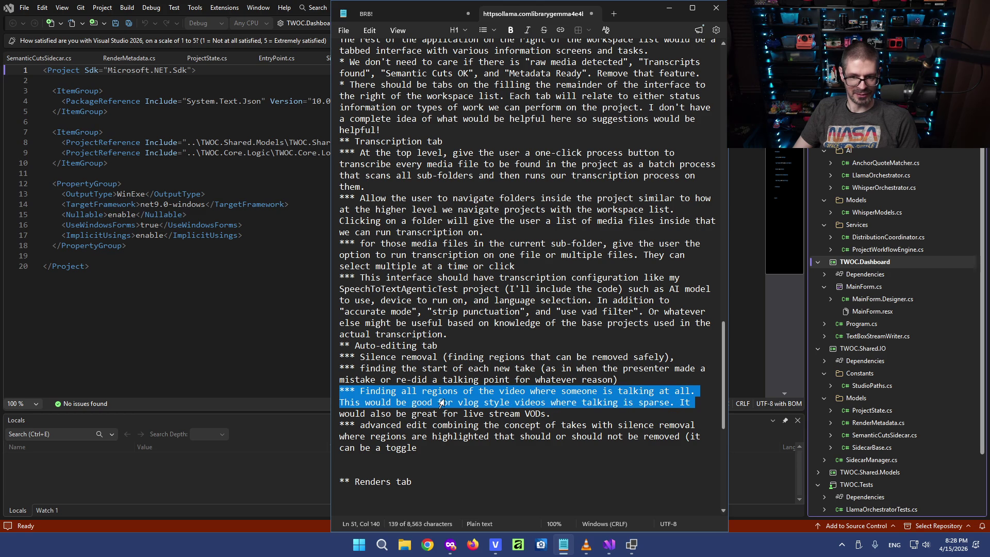
click(503, 414)
drag(584, 418, 662, 391)
click(545, 384)
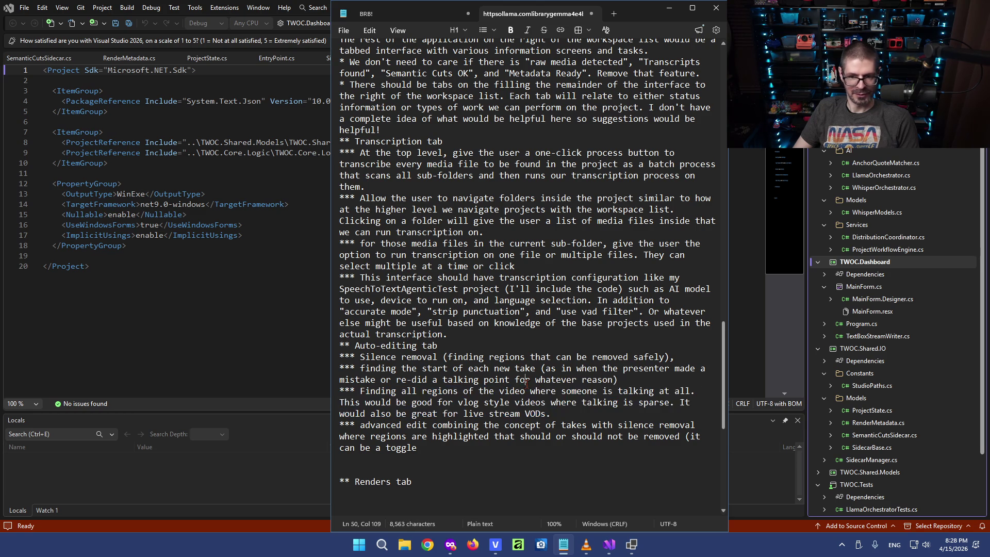
drag(569, 402, 501, 391)
click(485, 390)
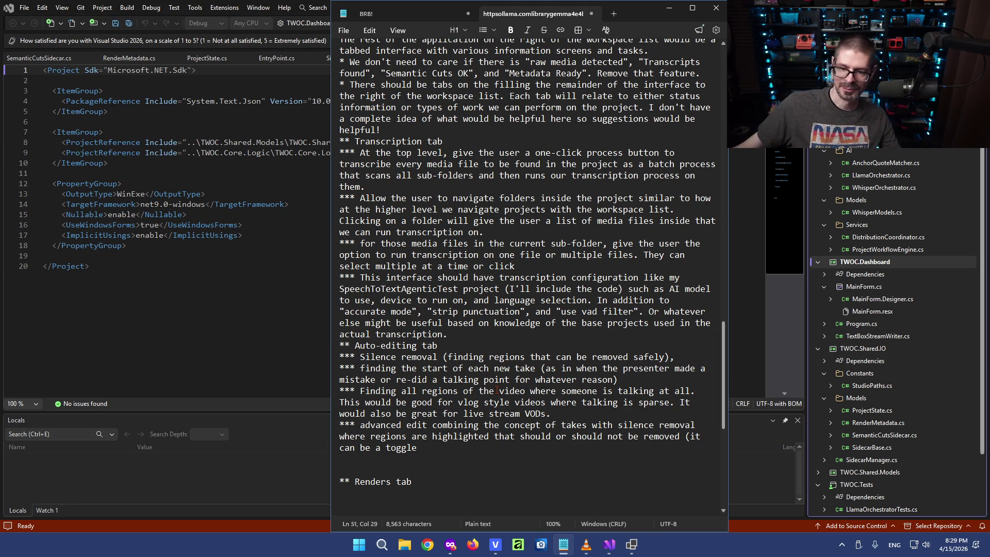
click(530, 346)
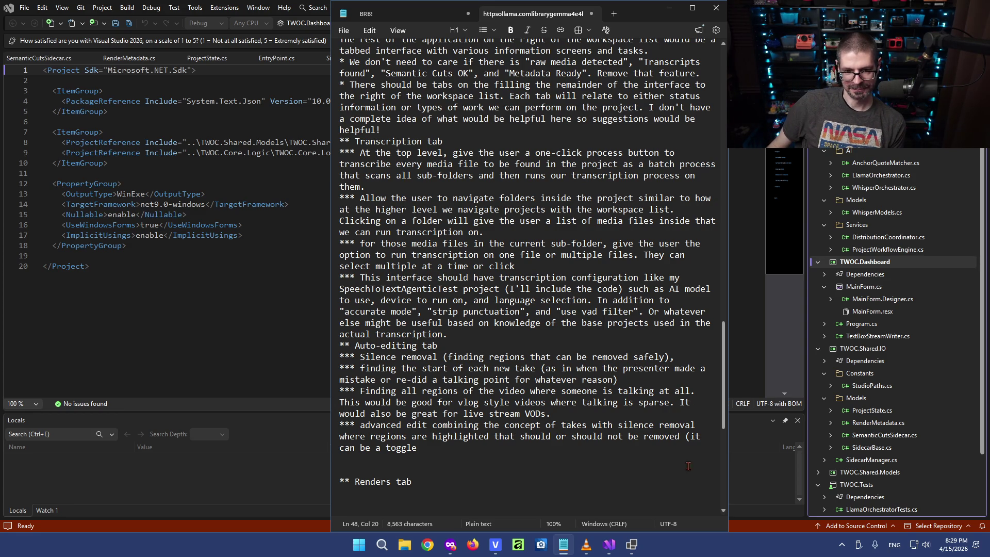
click(499, 457)
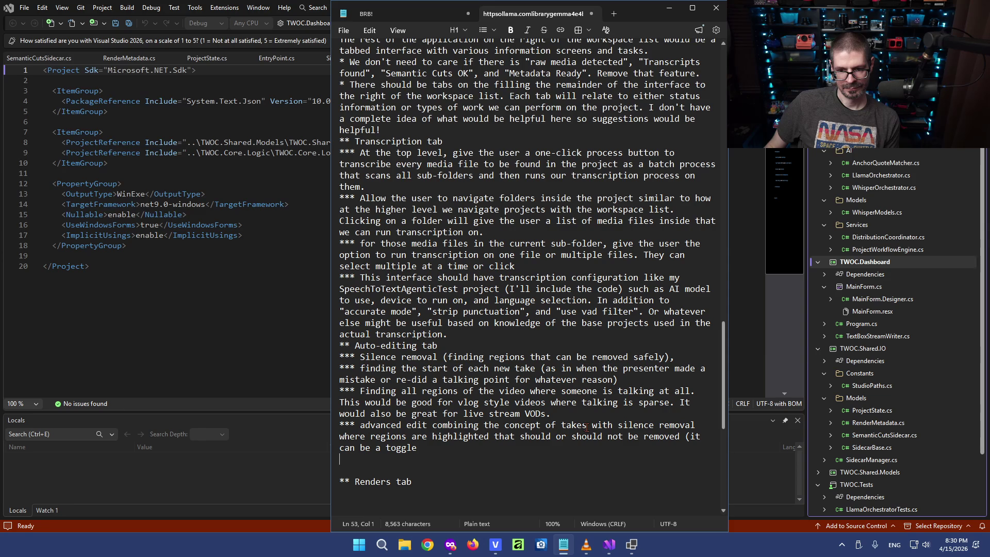
Trim the Advanced edit item: drop the silence-removal phrase and trailing words, capitalizing 'Advanced'.
double_click(602, 425)
text(and)
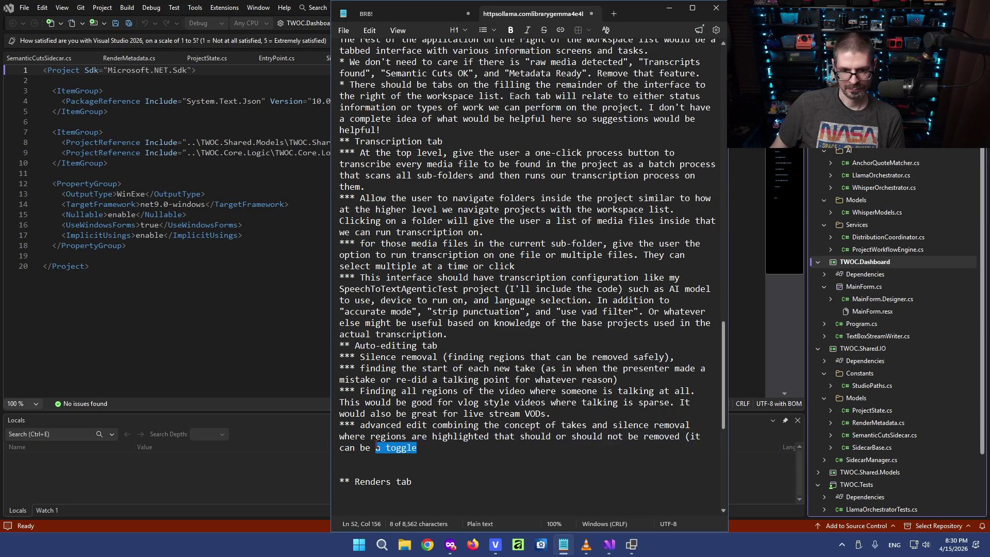
drag(371, 437, 417, 447)
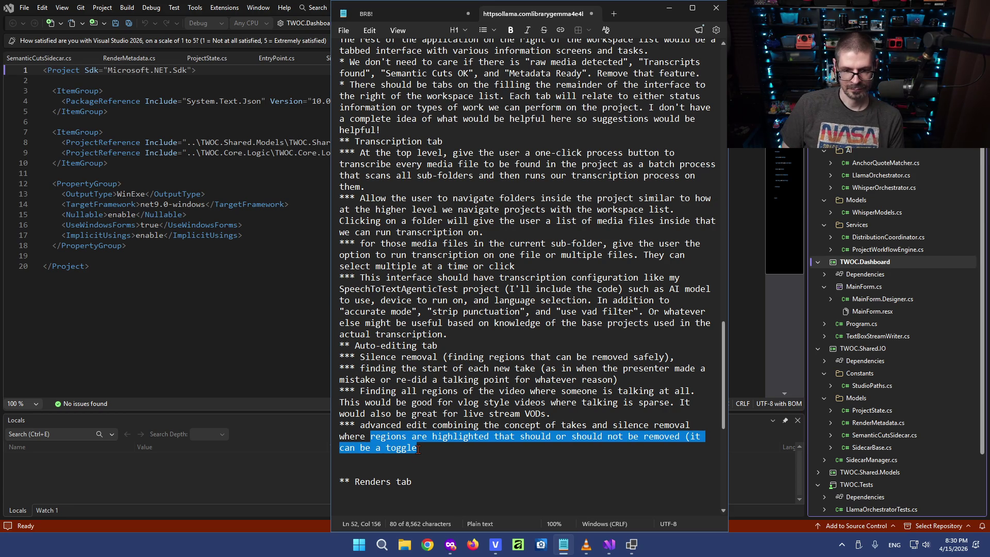
text(it )
text(makes re)
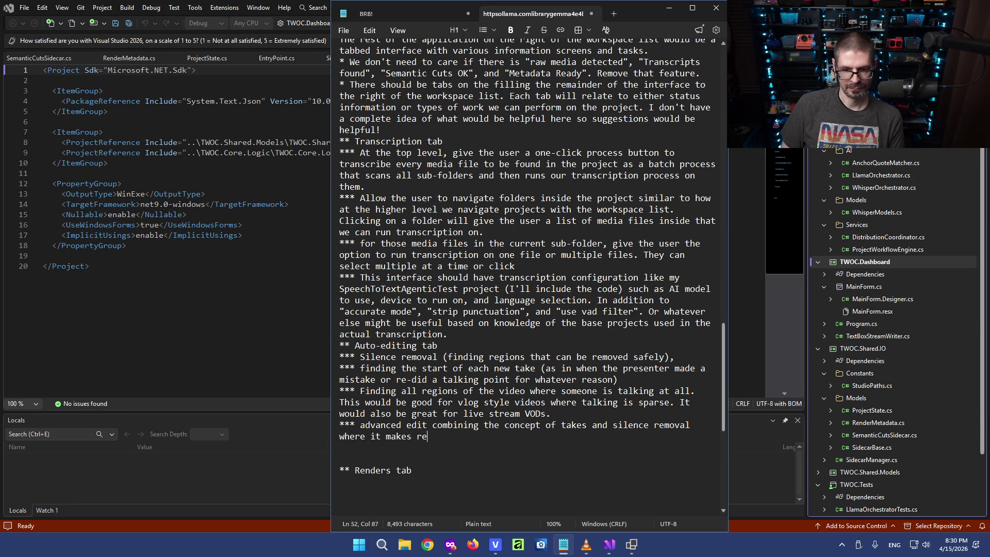
text(gions)
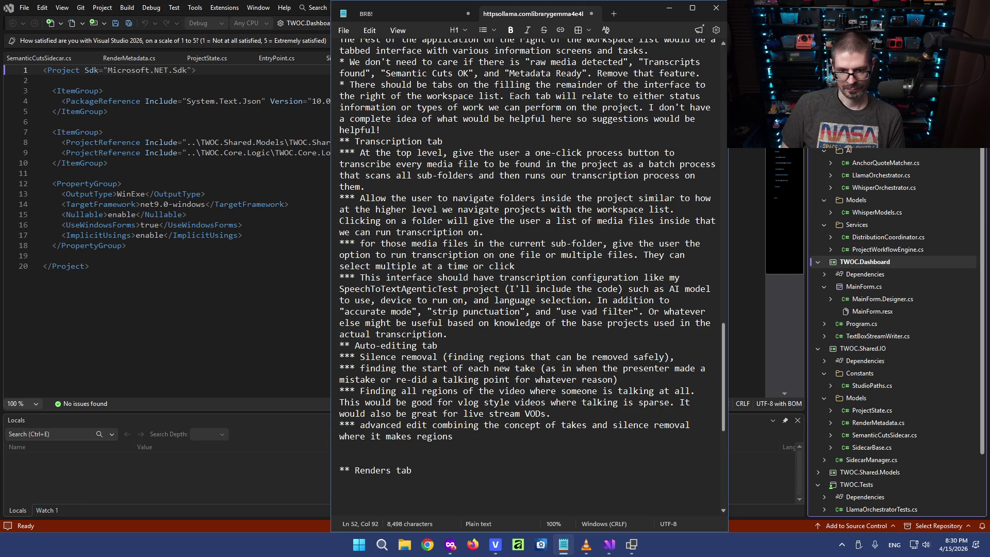
text( of )
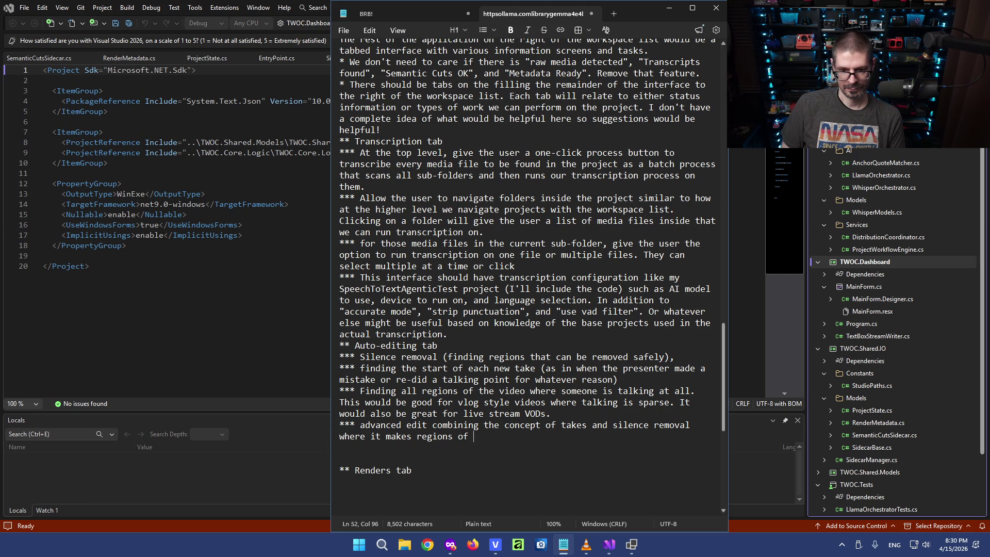
text(what the AI considers the best take plus the most c)
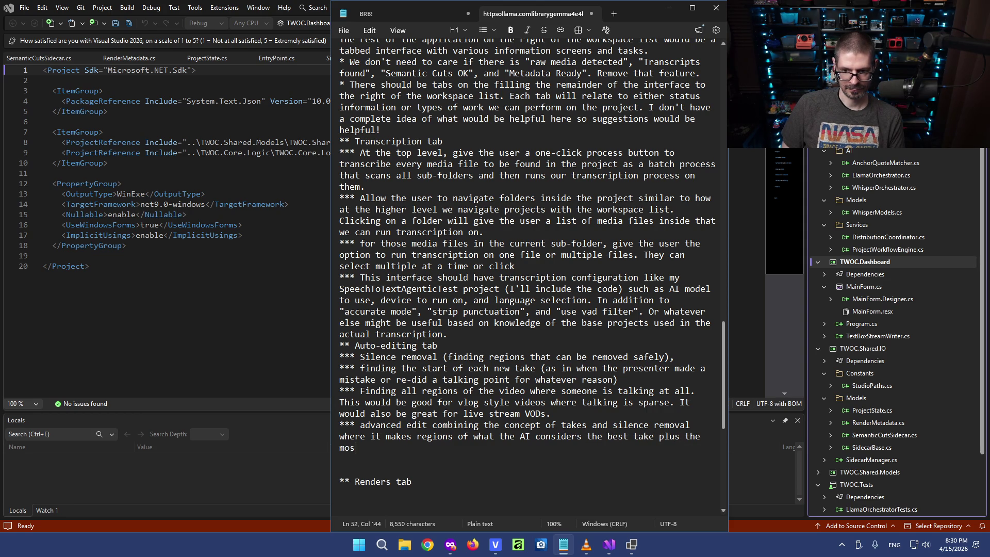
text(onsiste)
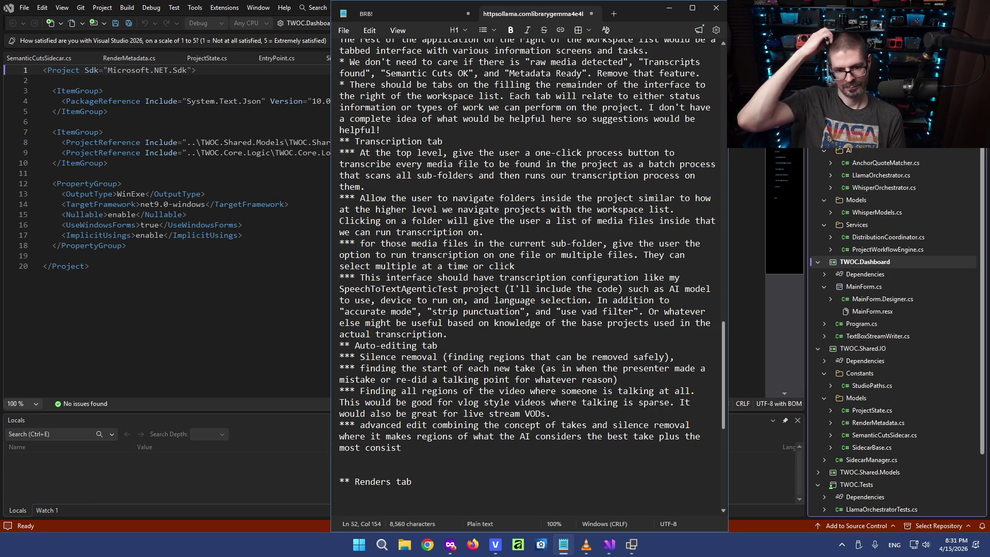
key(BackSpace)
key(BackSpace)
key(BackSpace)
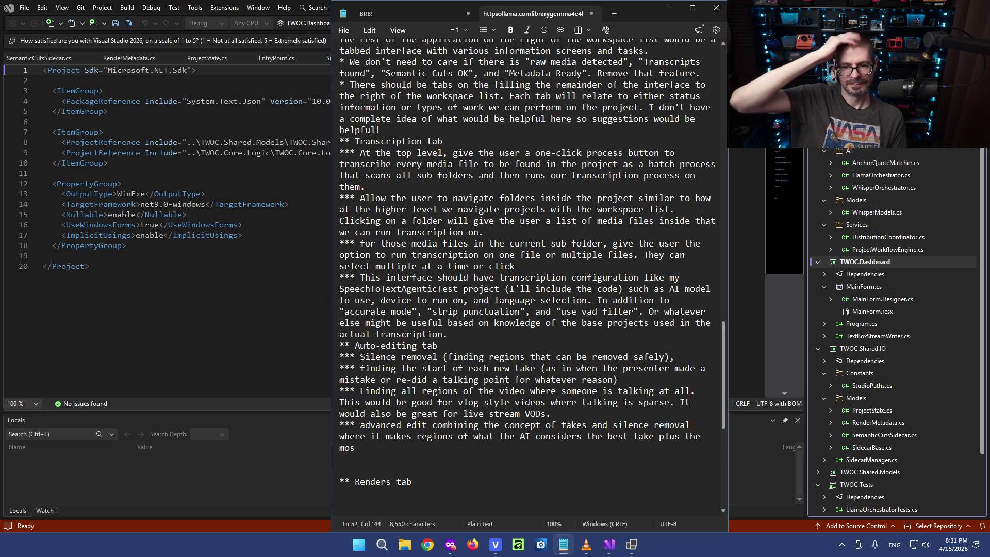
mouse_move(690, 425)
mouse_down()
mouse_move(598, 438)
mouse_move(592, 425)
mouse_up()
key(BackSpace)
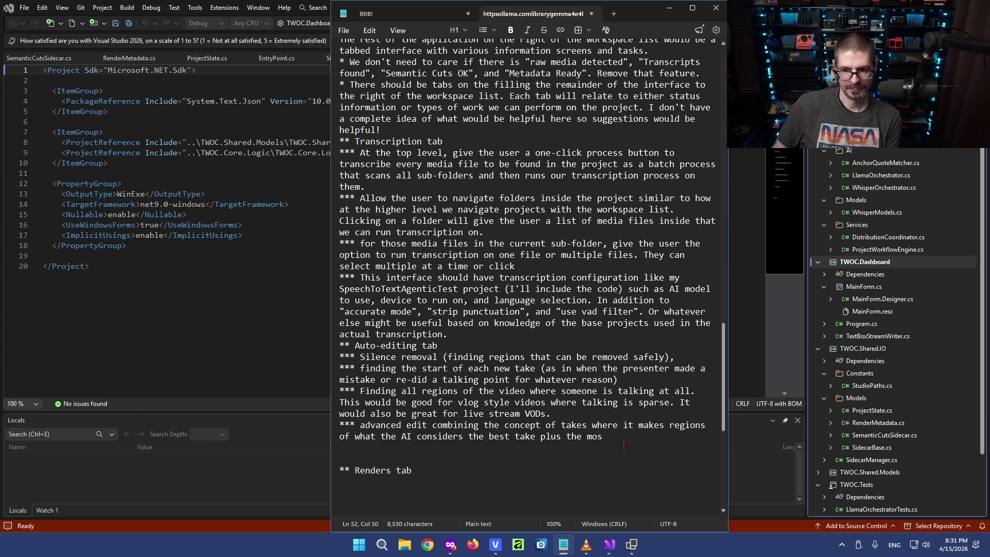
click(362, 426)
key(BackSpace)
text(A)
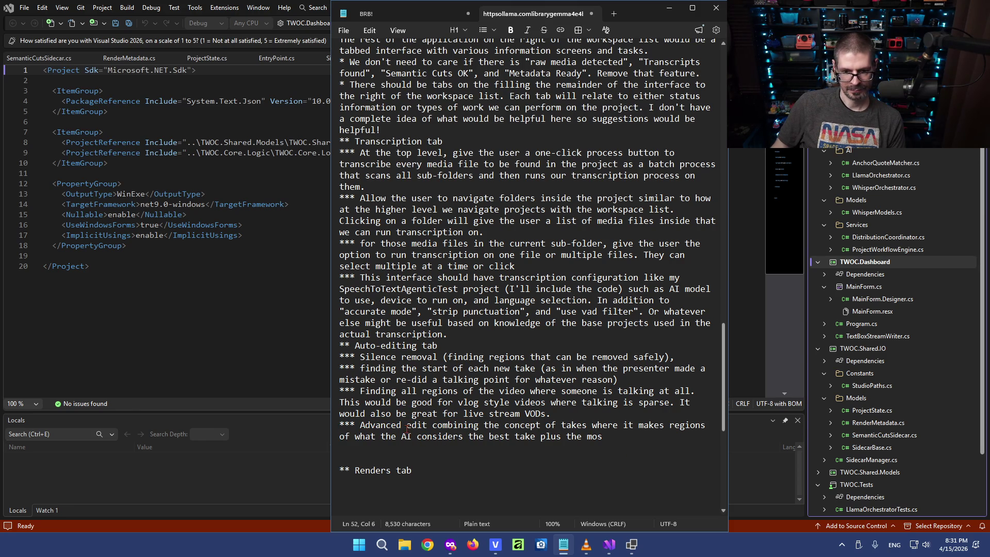
Reword to 'using the concept of takes' and finding the best 'takes throughout the video. It would'.
mouse_move(436, 426)
mouse_down()
mouse_move(556, 425)
mouse_move(464, 425)
mouse_up()
click(586, 425)
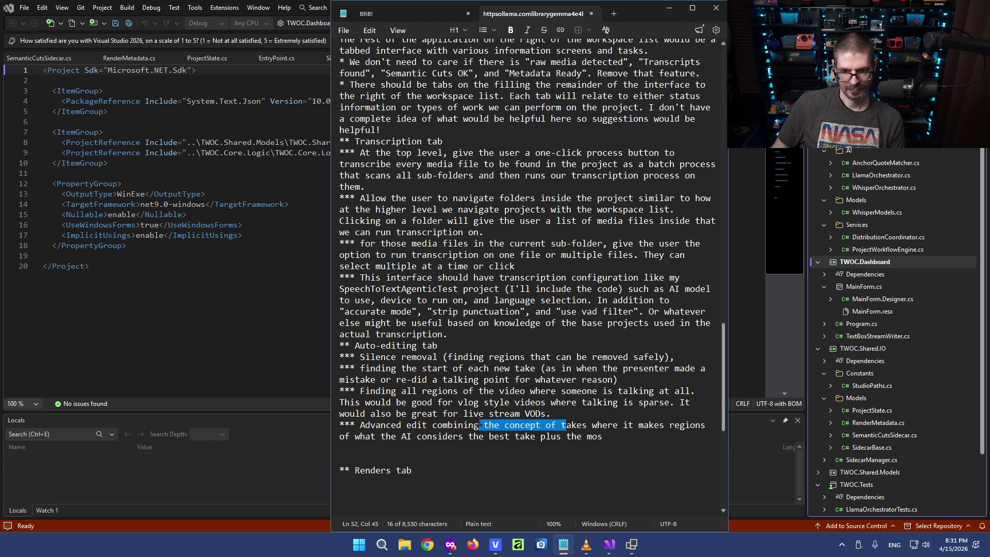
click(464, 425)
key(ctrl+BackSpace)
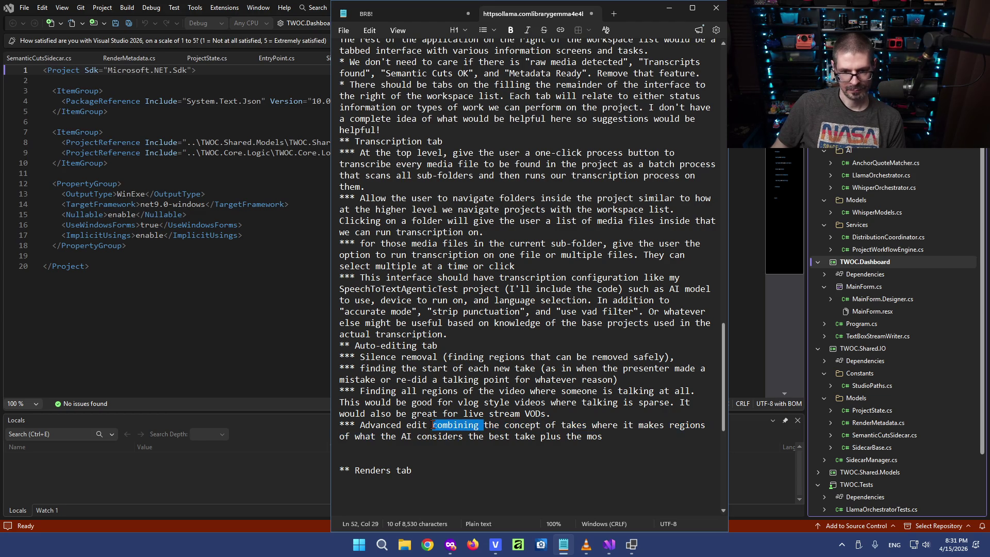
text(using)
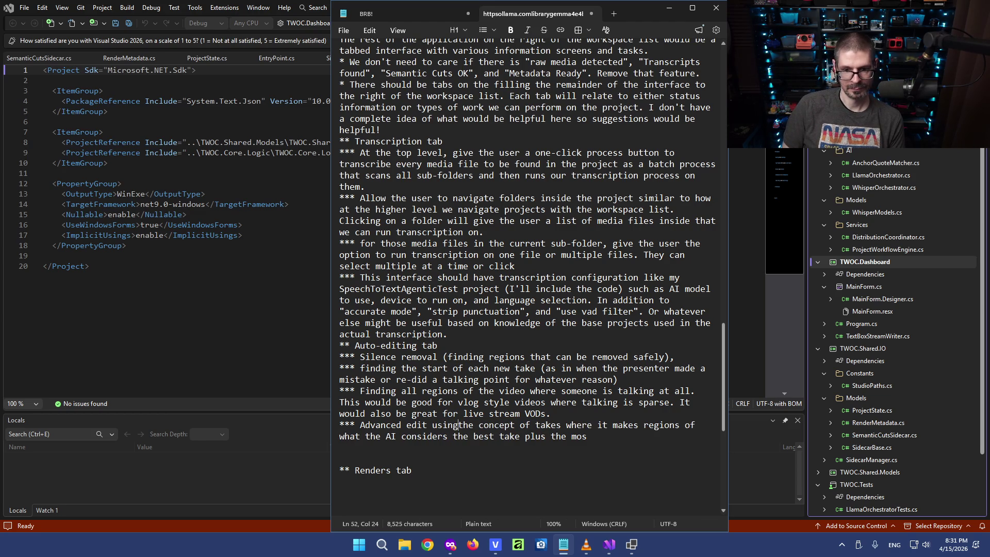
click(591, 435)
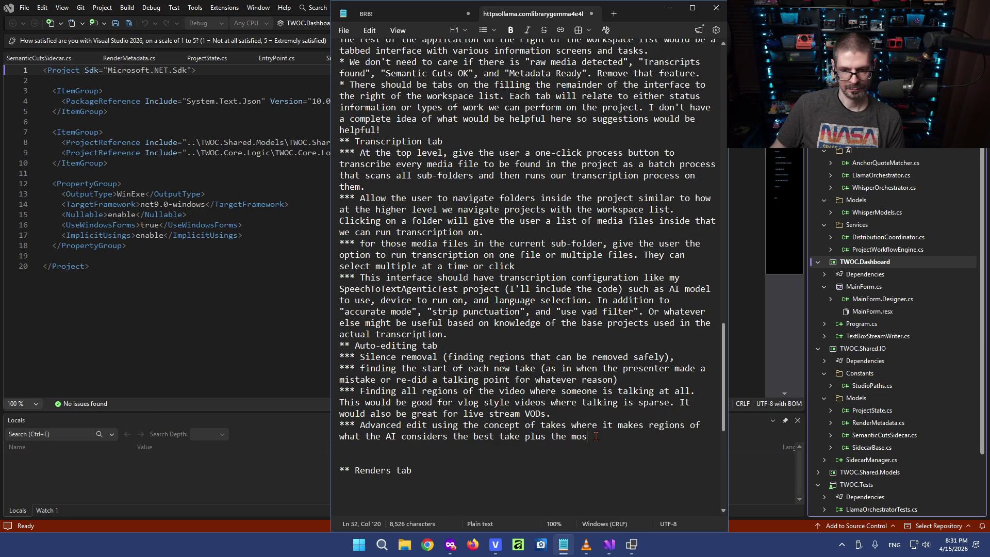
drag(593, 437, 499, 437)
text(takes throughout the video. It would bee)
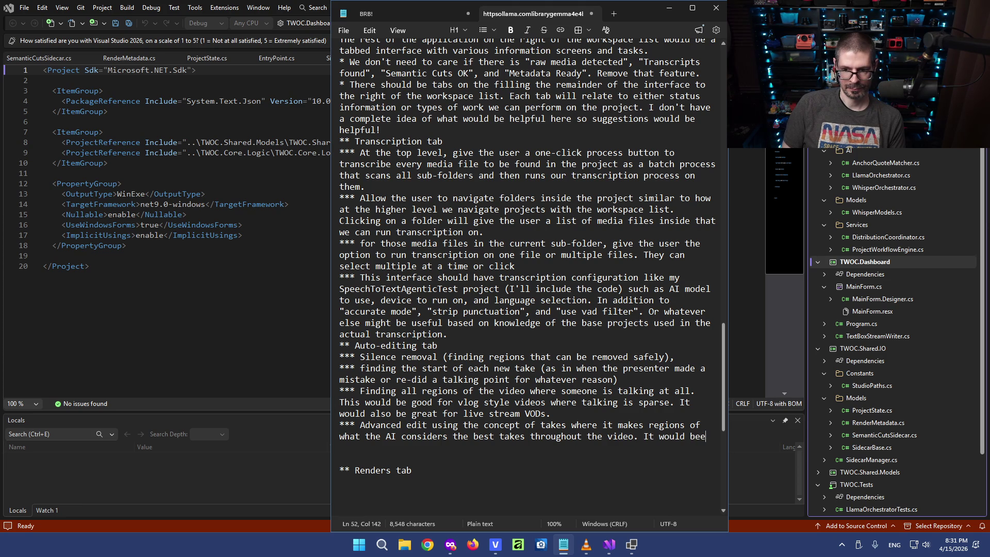
key(BackSpace)
key(BackSpace)
key(BackSpace)
text(need to recognize)
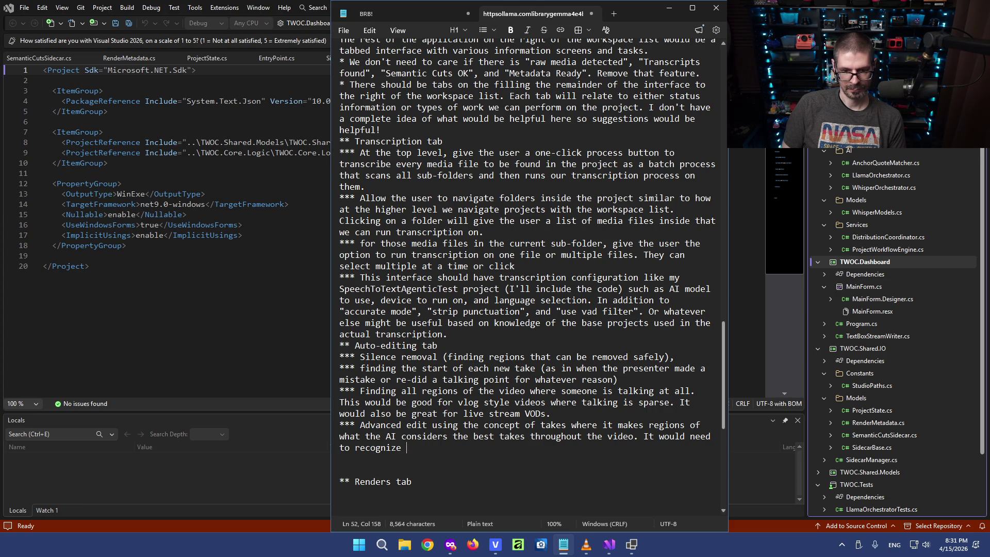
text(groups of takes and )
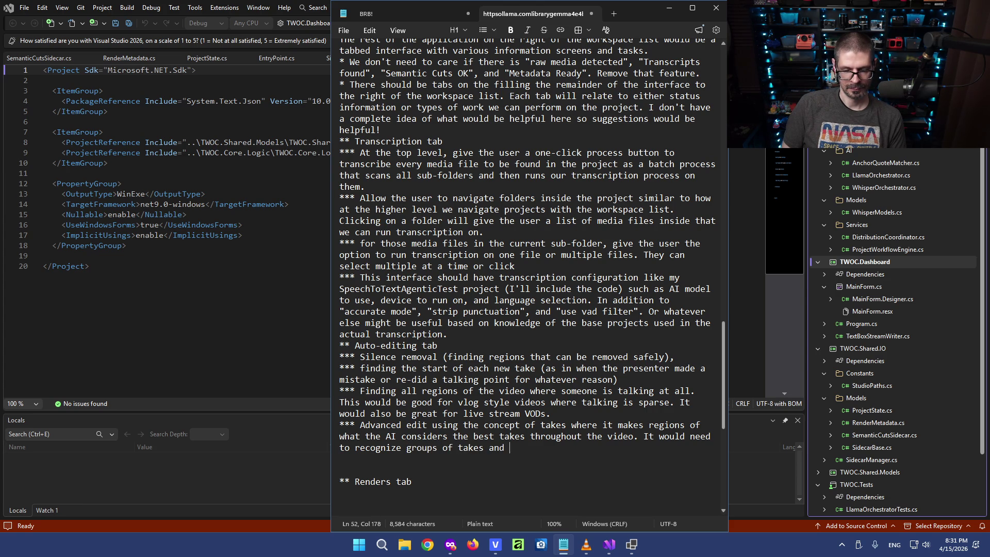
text(select the best one to be market)
Write that it recognizes groups of takes, marks the best as regions, forming a complete rough cut with AI.
key(BackSpace)
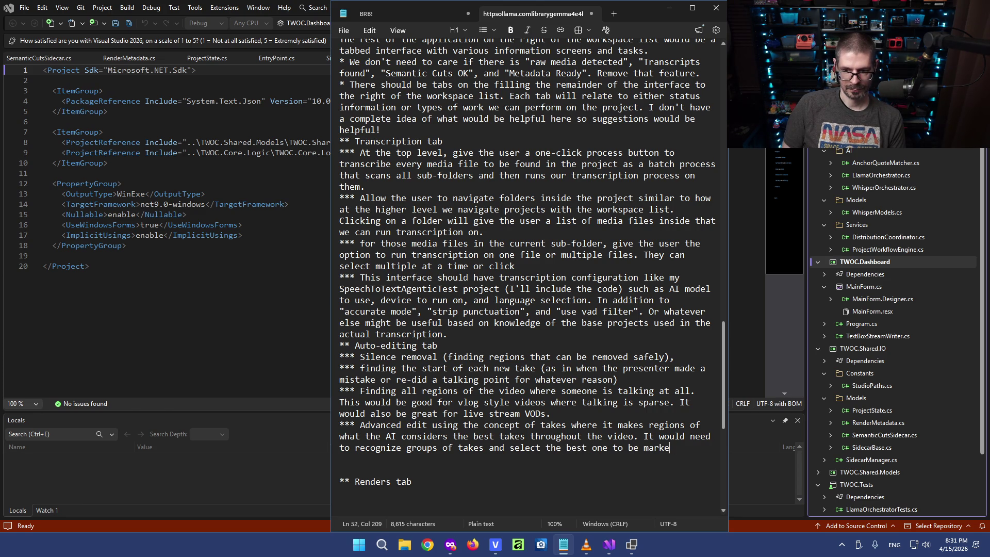
text(d as a region)
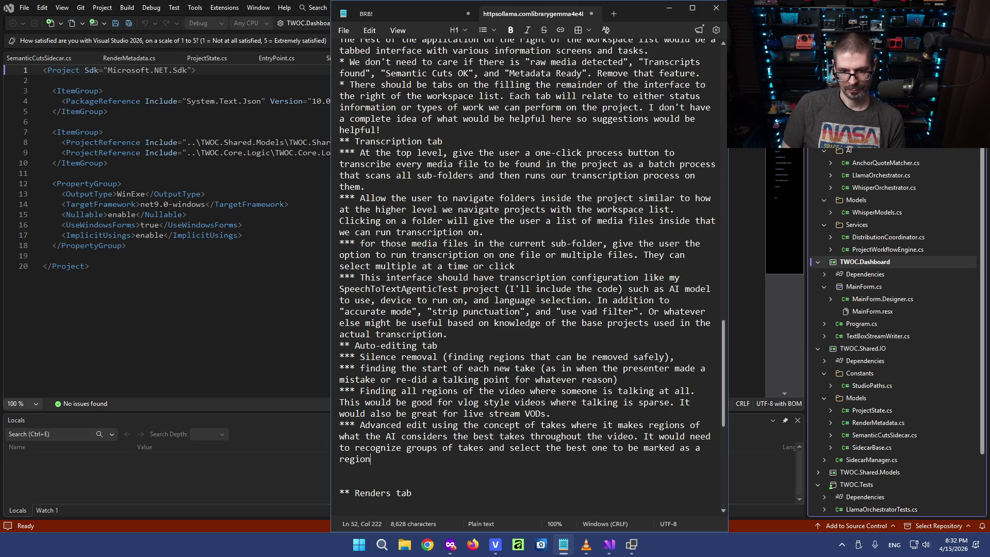
text( and then )
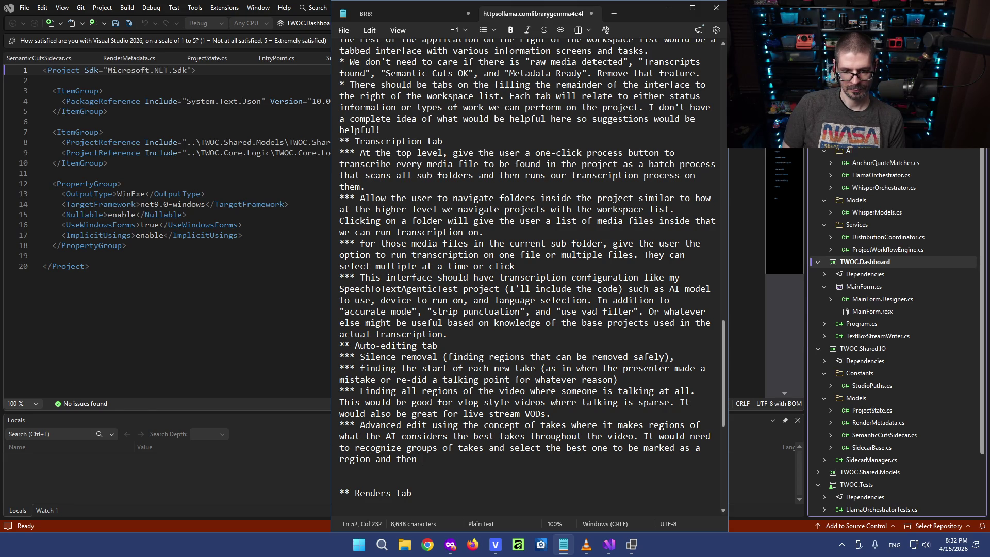
text(include other parts of the video as regions as well when )
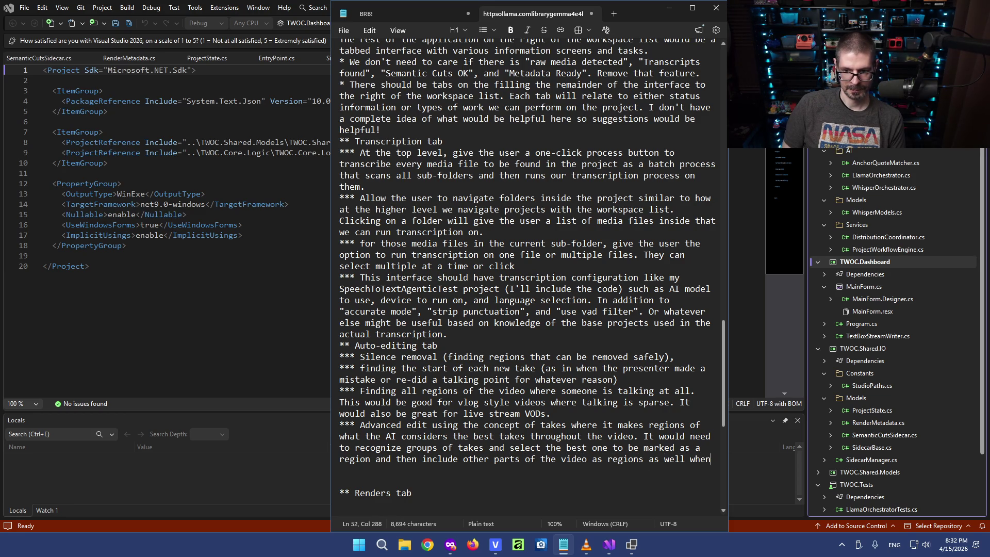
text(only a single take was)
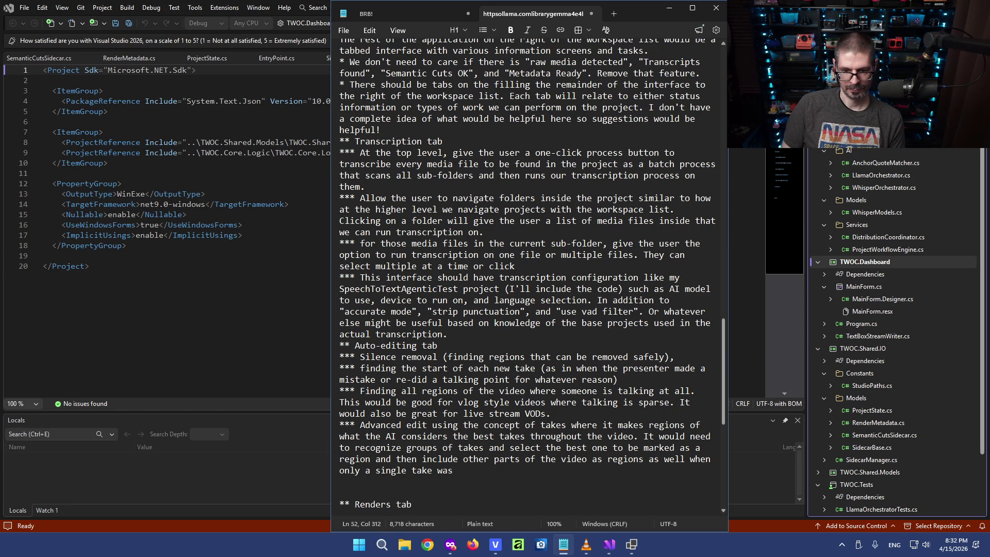
key(BackSpace)
key(BackSpace)
key(BackSpace)
text(happened. Basically trying to form a complete video)
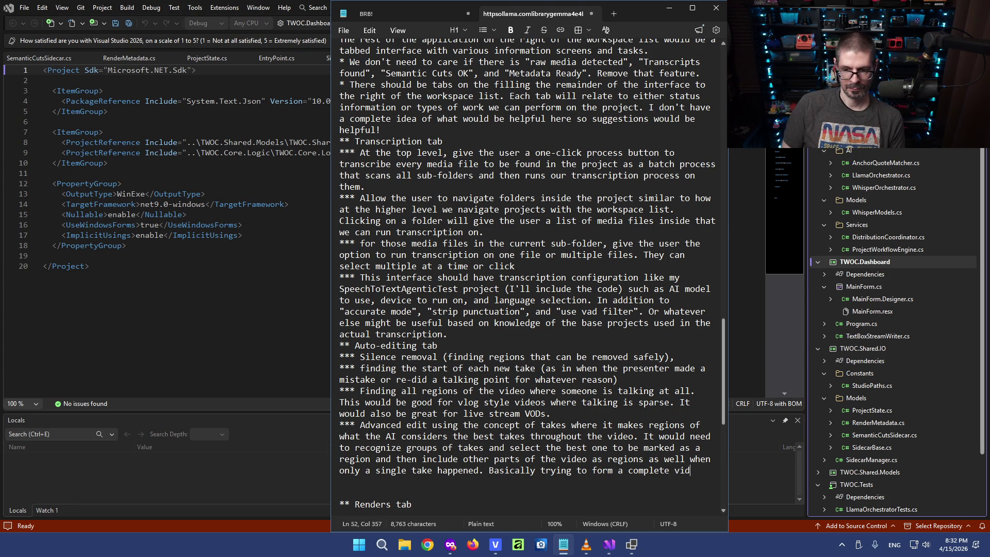
text( edit)
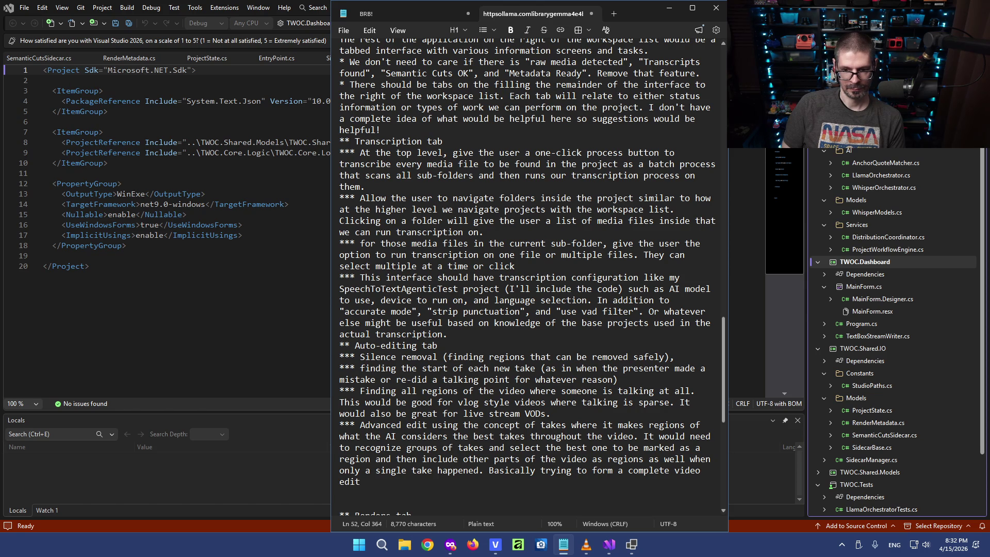
key(BackSpace)
key(BackSpace)
key(BackSpace)
key(BackSpace)
key(BackSpace)
key(BackSpace)
text(rough cutof a video with AI.)
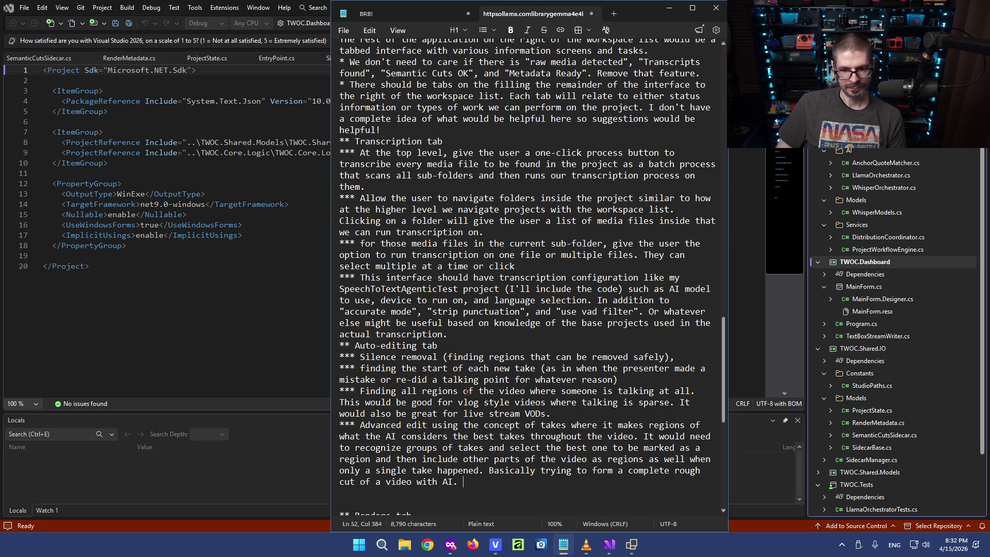
key(Return)
key(Return)
text(*** Keep in mind that )
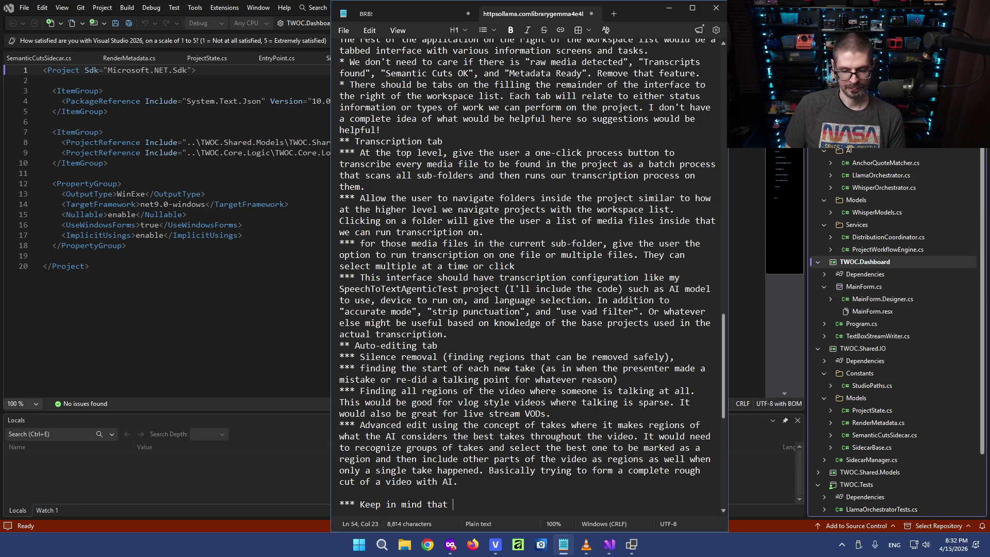
text(th)
text(ese corresp)
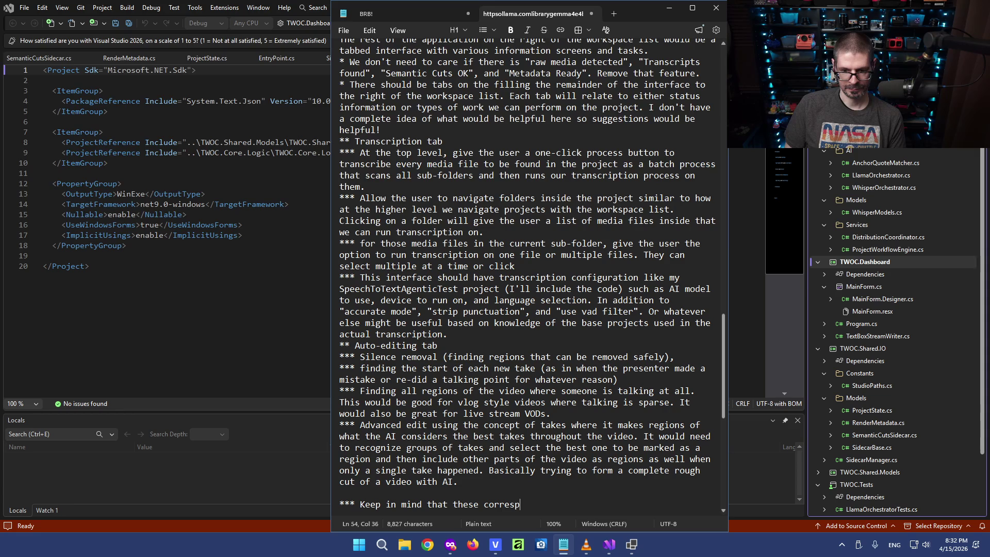
text(ond with )
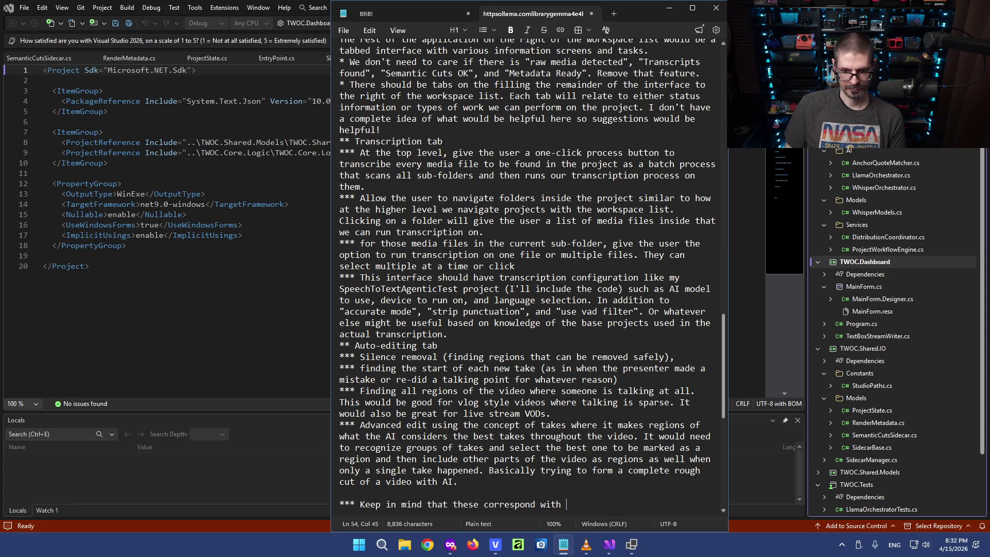
text(scri)
State the JSON files drive Vegas Pro script markers, regions, or clipping, 'Obviously this is limited to per-clip.'.
key(BackSpace)
key(BackSpace)
key(BackSpace)
key(BackSpace)
key(BackSpace)
key(BackSpace)
key(BackSpace)
key(BackSpace)
key(BackSpace)
text(wil)
key(BackSpace)
key(BackSpace)
key(BackSpace)
key(BackSpace)
text(JSON files created will c)
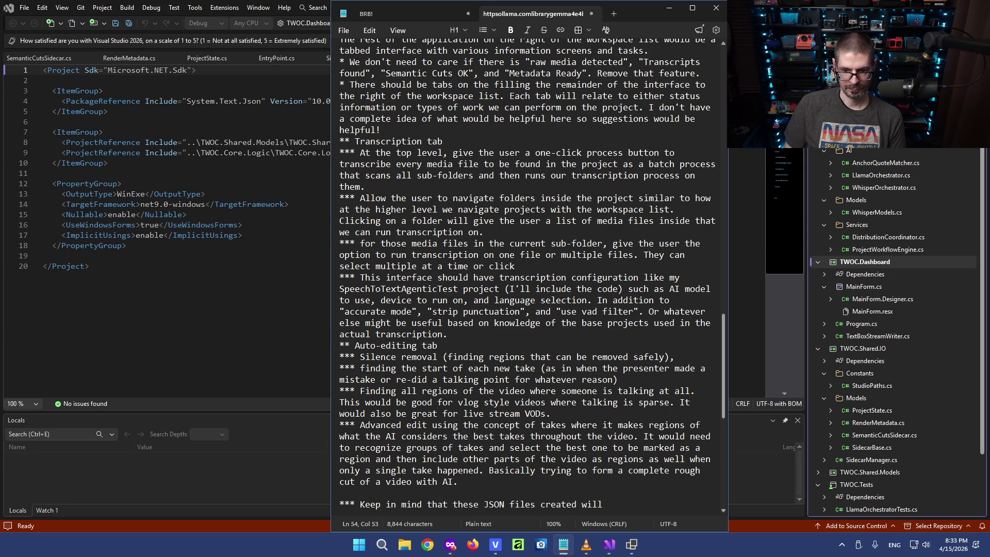
text(orrespond with functionality on the Vegas P)
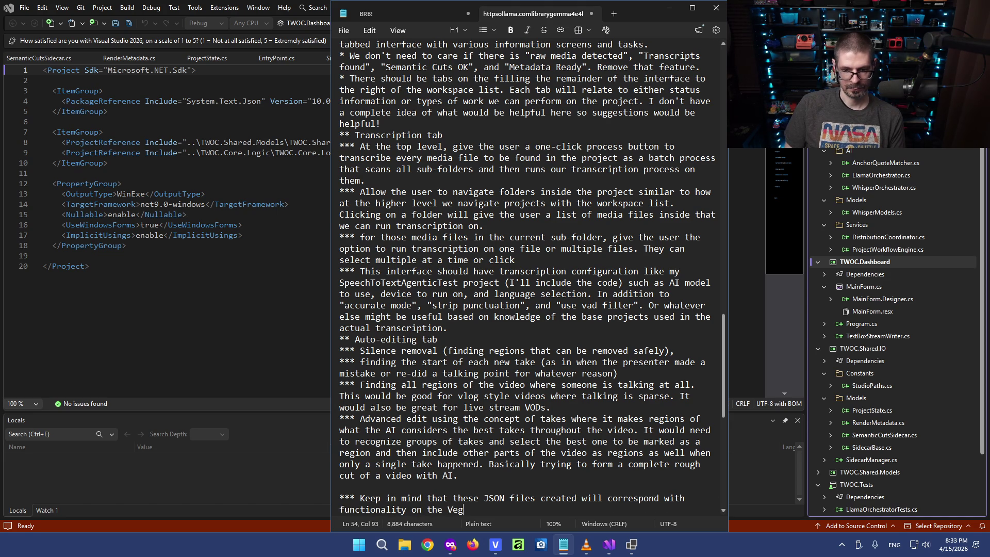
text(ro script)
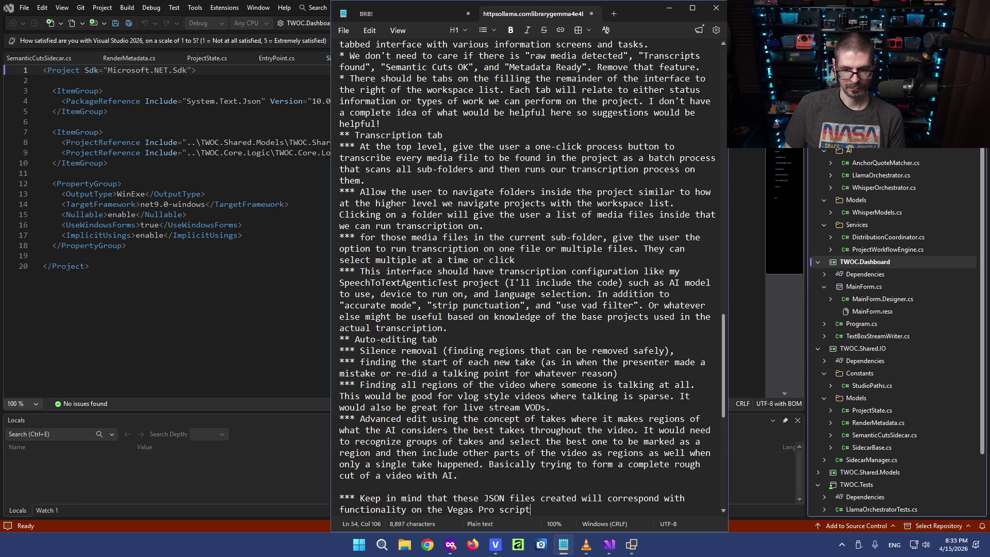
text( side that wu)
key(BackSpace)
key(BackSpace)
text(use the files to )
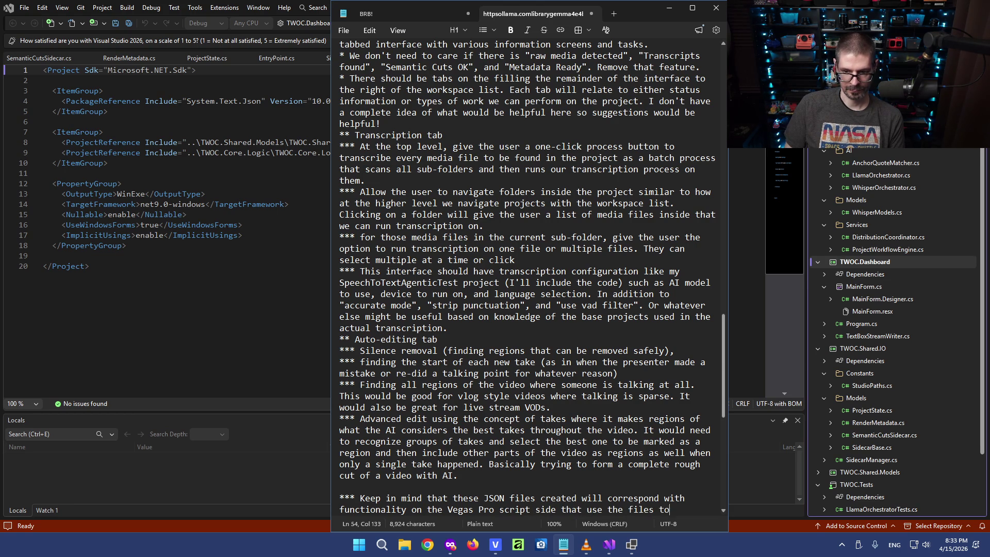
text(make marker)
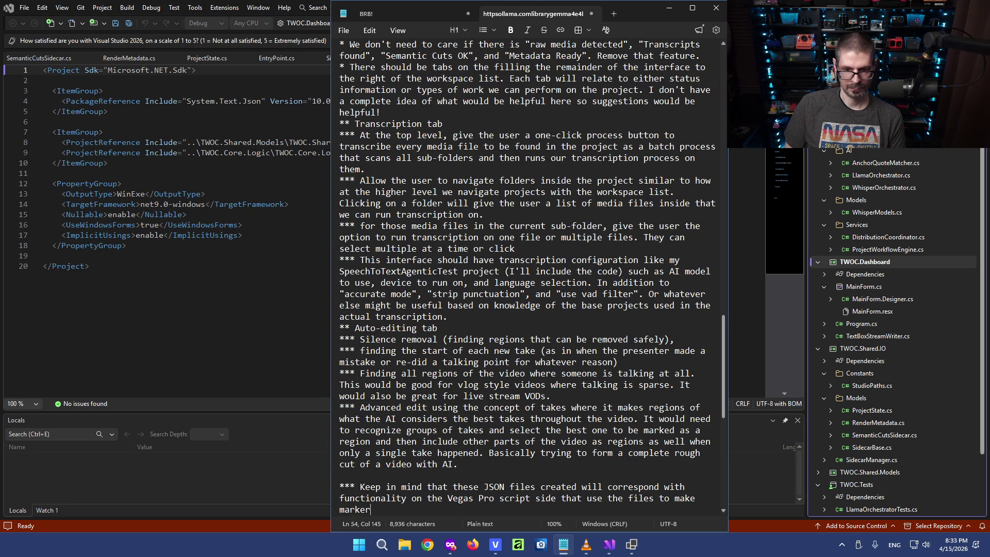
text(s, regions, or do actual clipping)
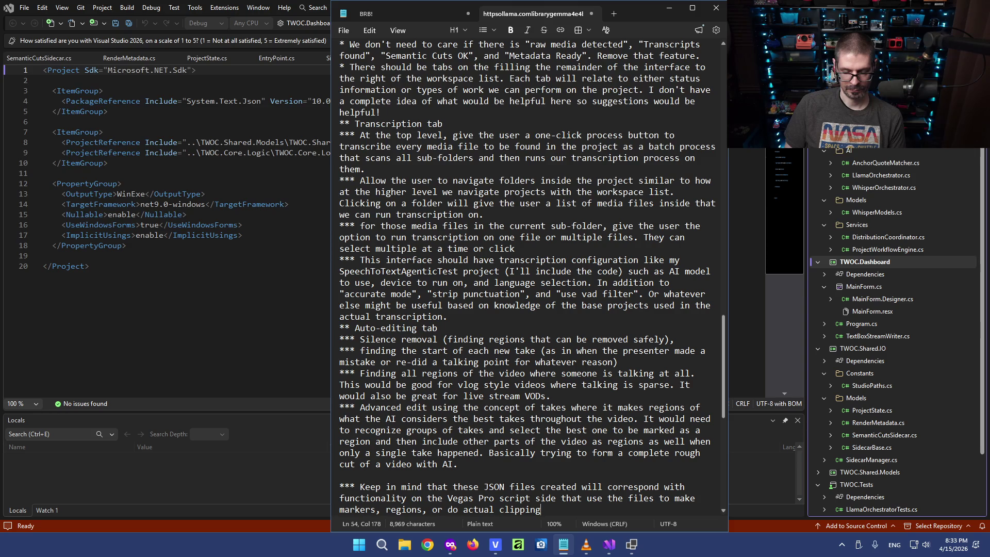
text( with or without removing f)
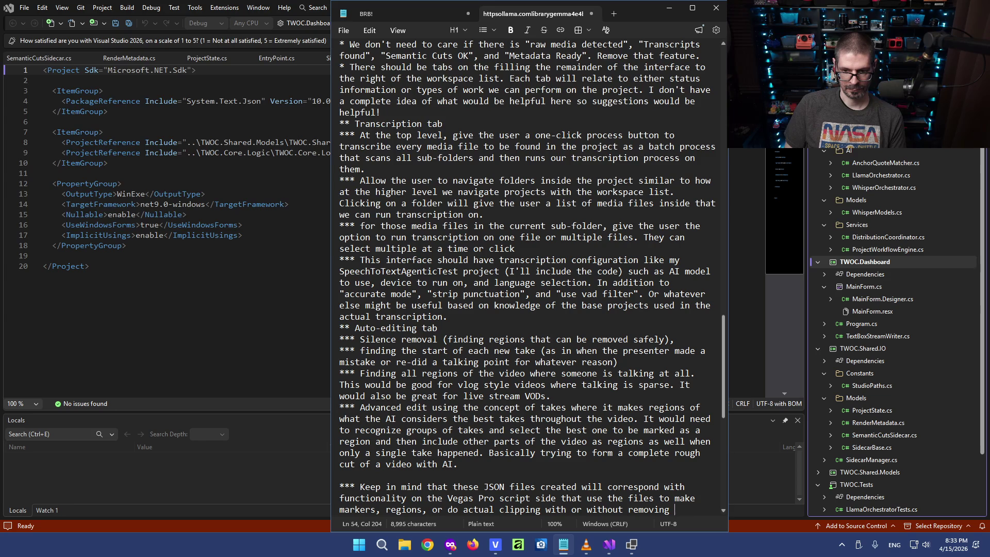
text(ootage from the timeline.)
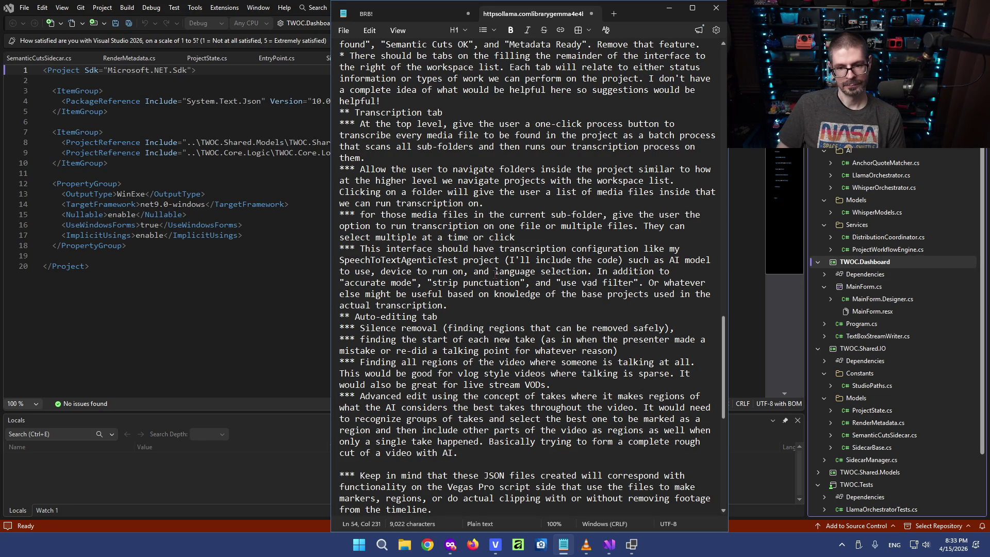
scroll(586, 342, down, 4)
scroll(614, 265, down, 2)
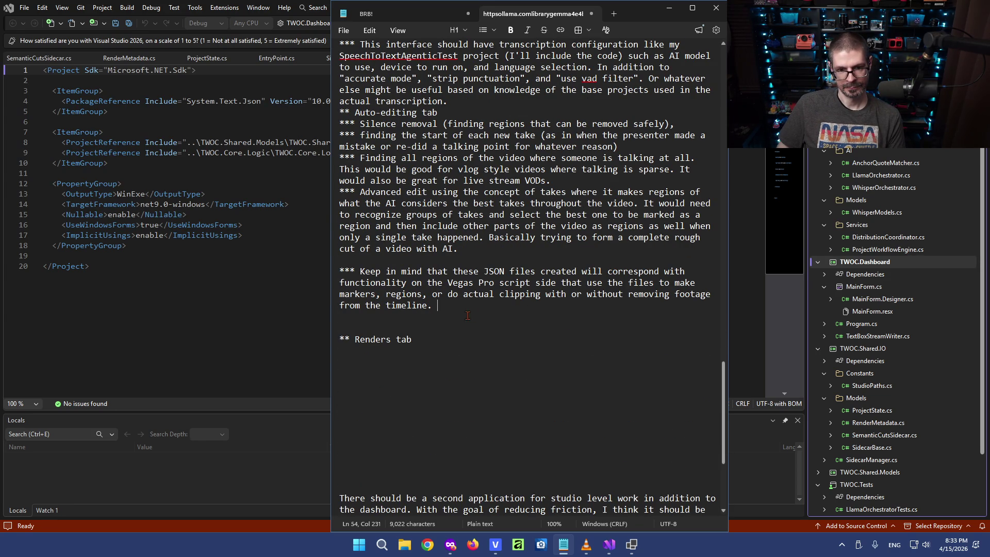
text(Though in thise)
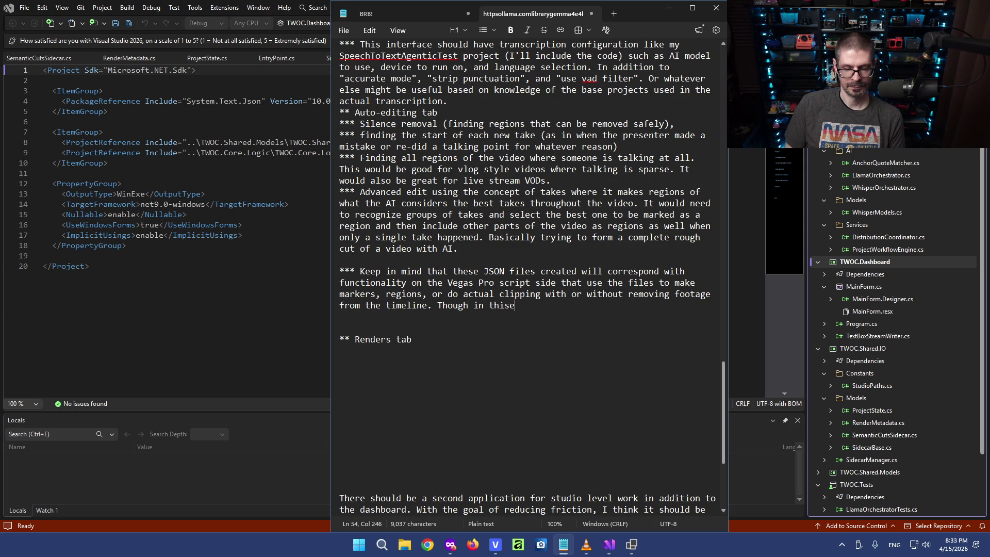
key(BackSpace)
text( case)
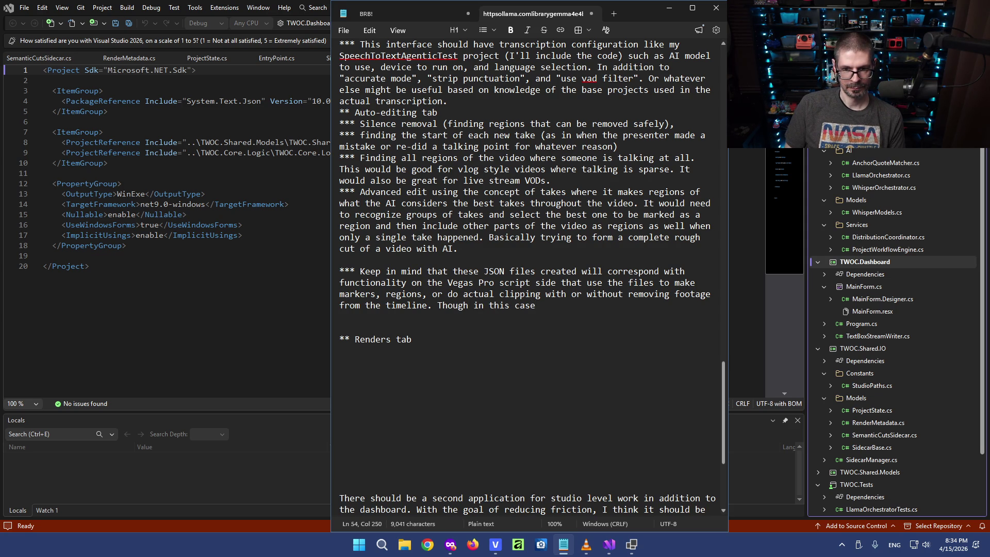
key(BackSpace)
key(BackSpace)
key(BackSpace)
key(BackSpace)
text(Obvi)
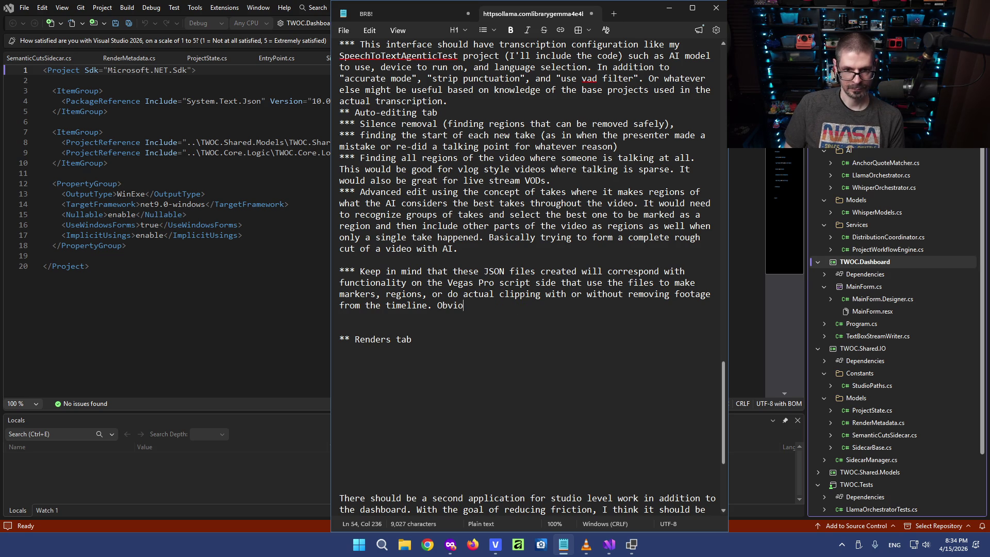
text(y this)
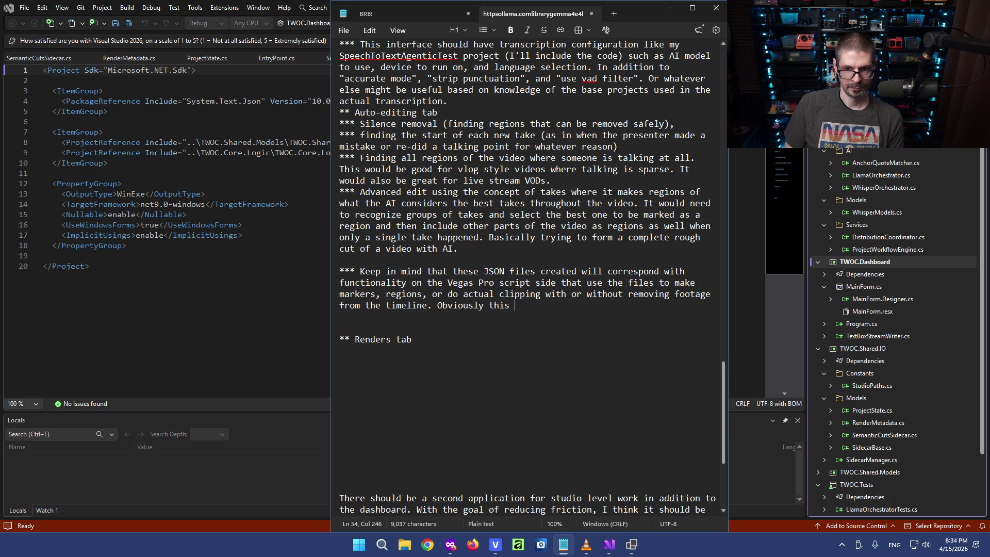
text(per-clip.)
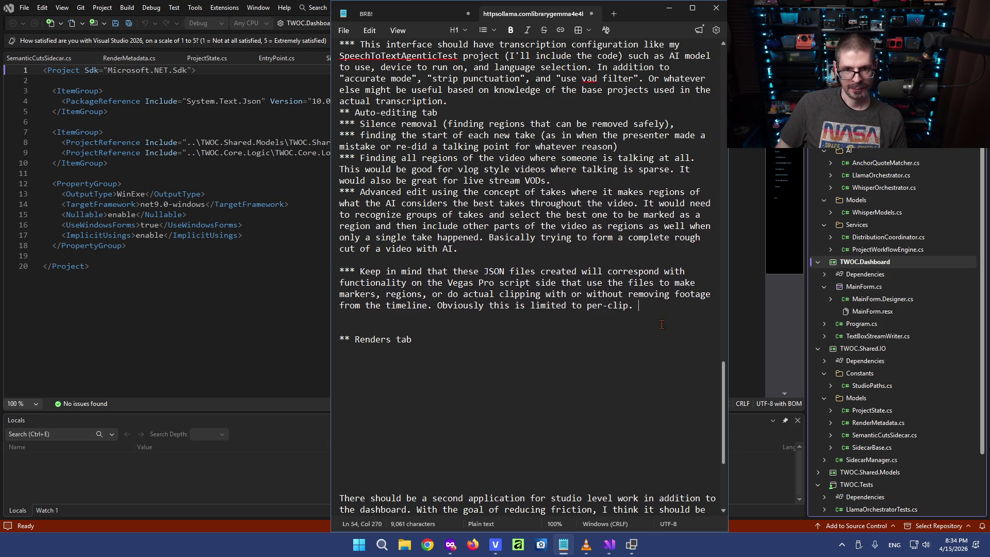
scroll(662, 324, up, 2)
Remove the blank line above the note and end it with 'processing on the dashboard side which is fine.'.
click(429, 328)
key(BackSpace)
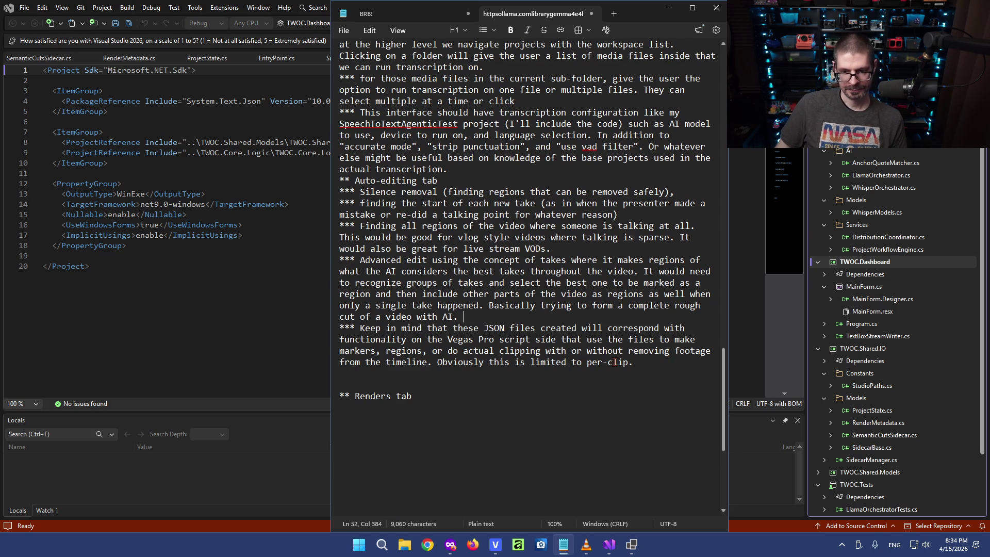
drag(649, 365, 608, 362)
text(clip)
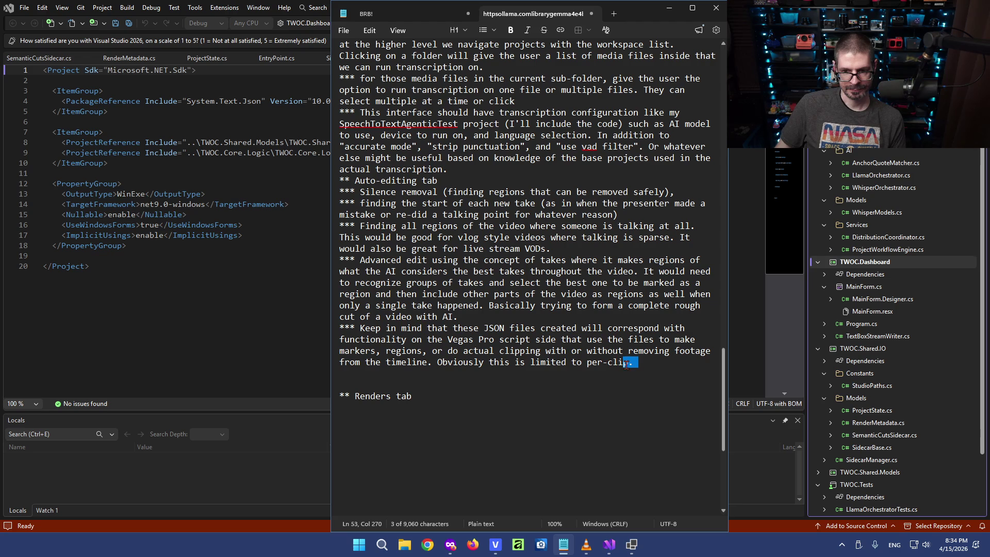
text(processing)
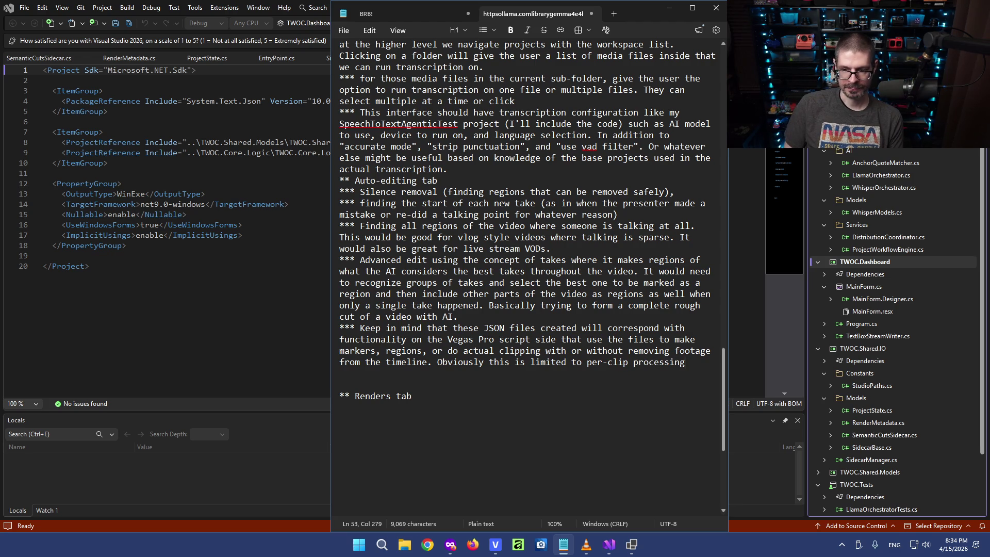
text(on the dashboard side. )
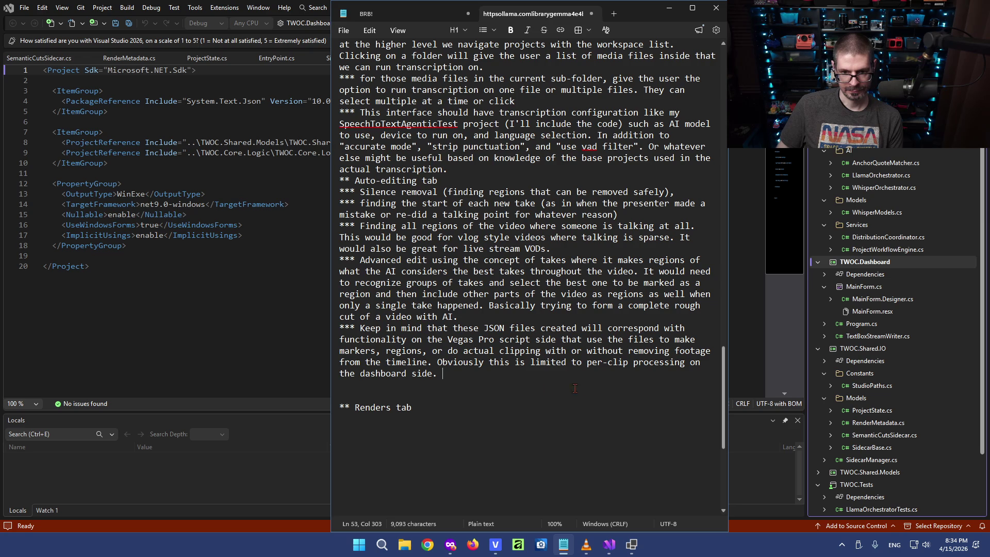
text(which is fine)
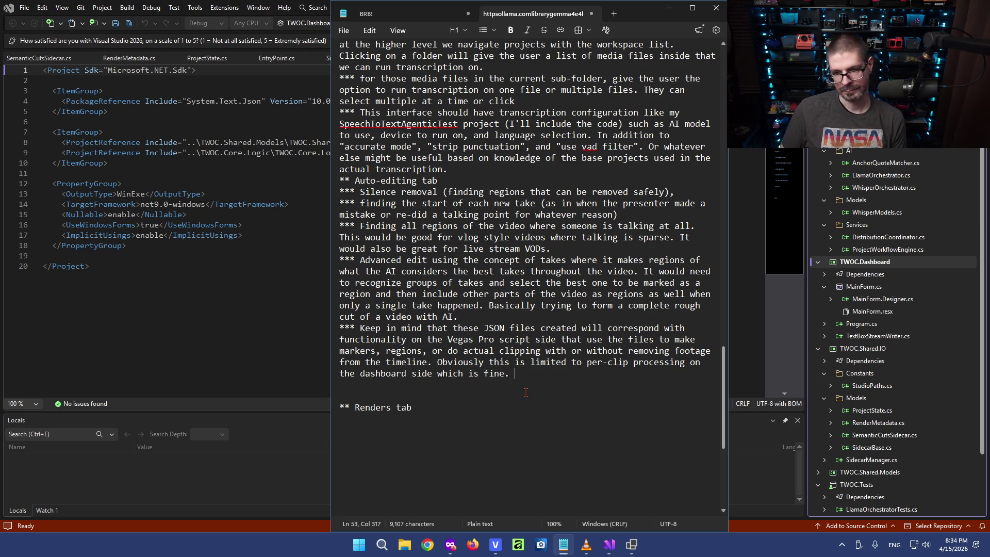
click(628, 362)
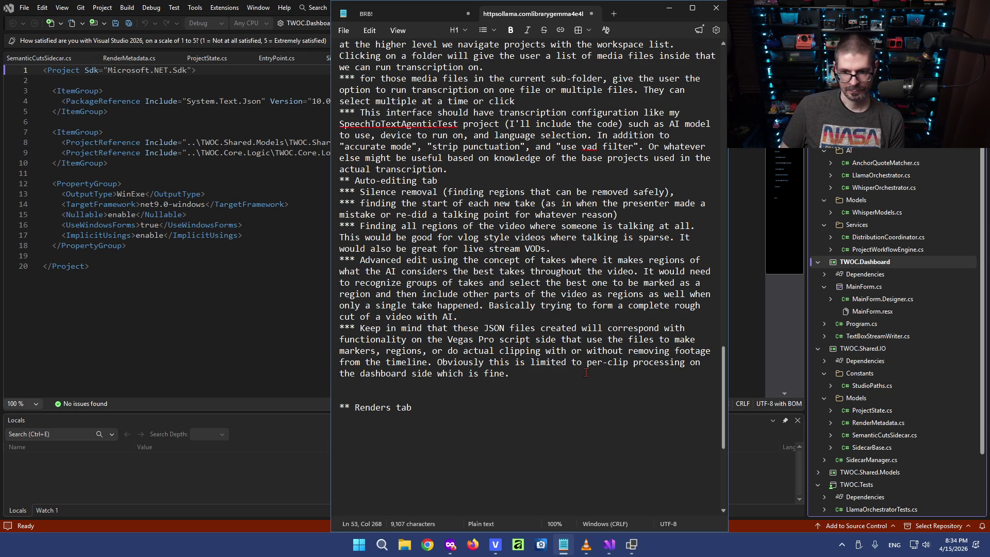
click(530, 374)
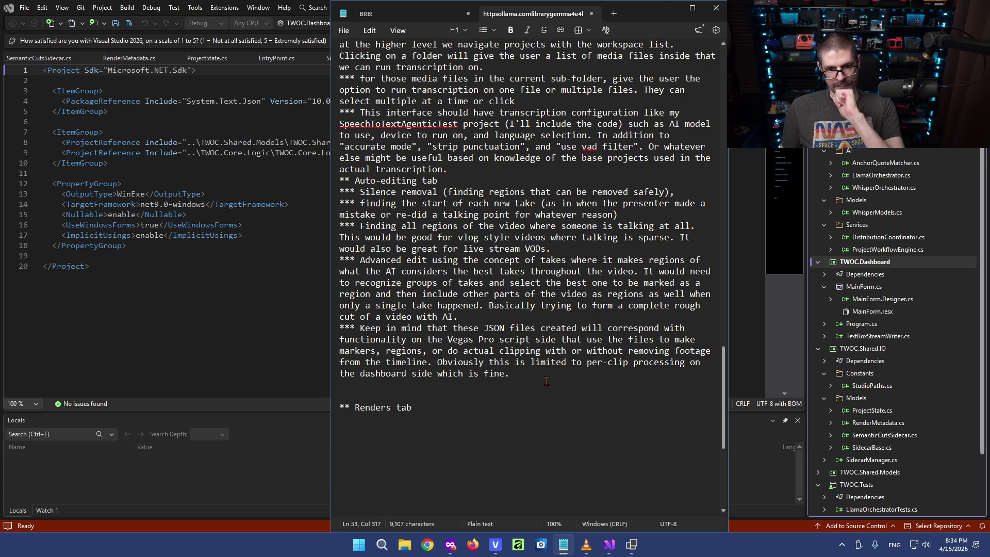
scroll(530, 329, up, 1)
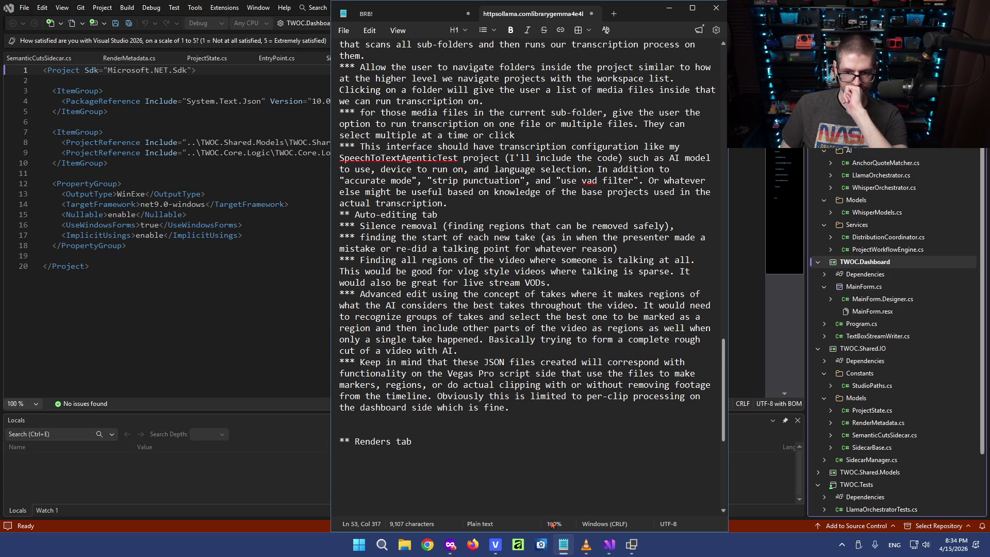
Bring the YouTube videos page forward.
click(450, 544)
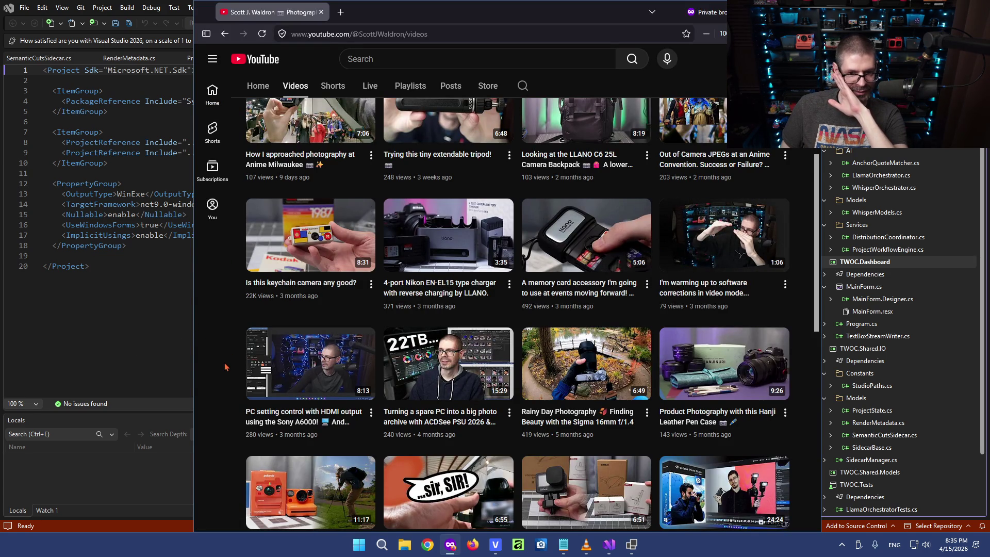
scroll(225, 369, down, 2)
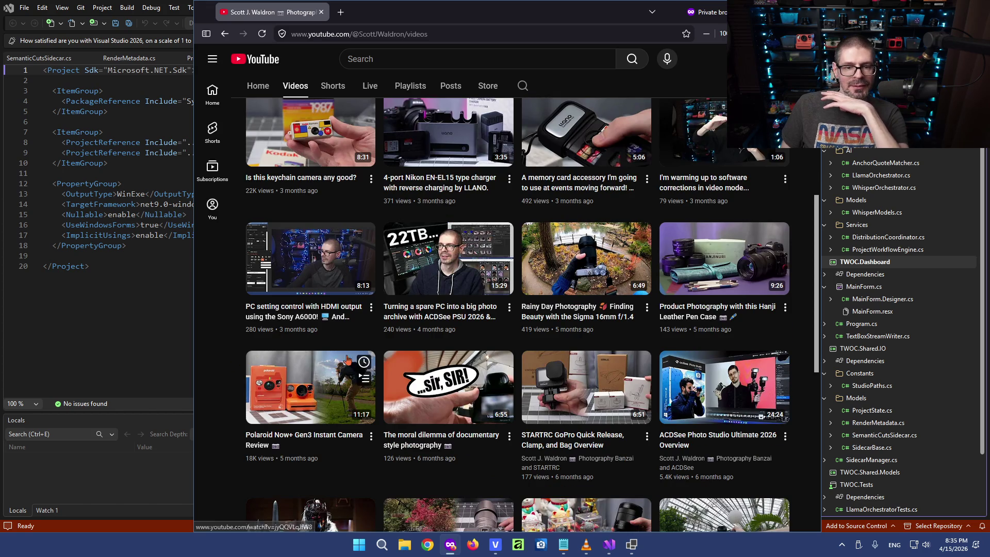
mouse_move(724, 364)
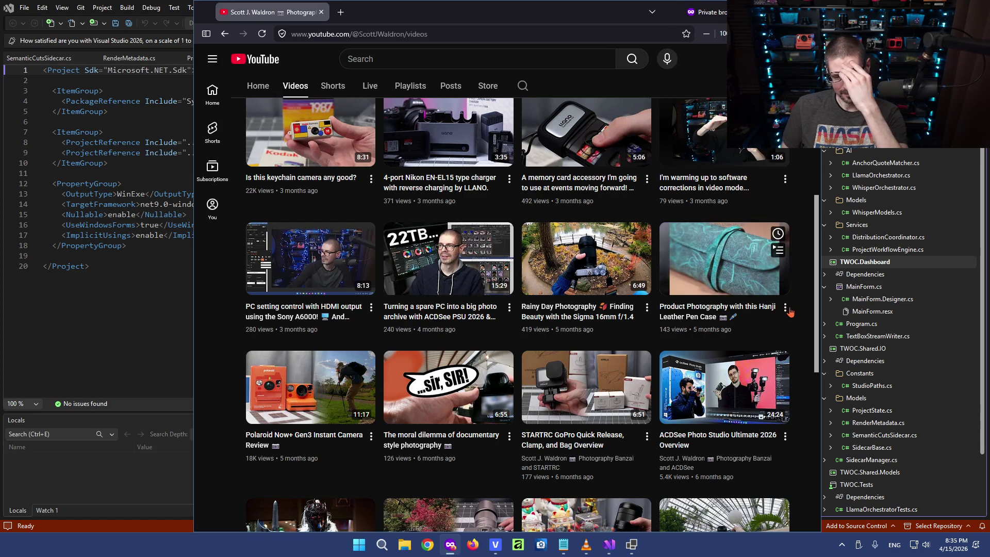
mouse_move(724, 259)
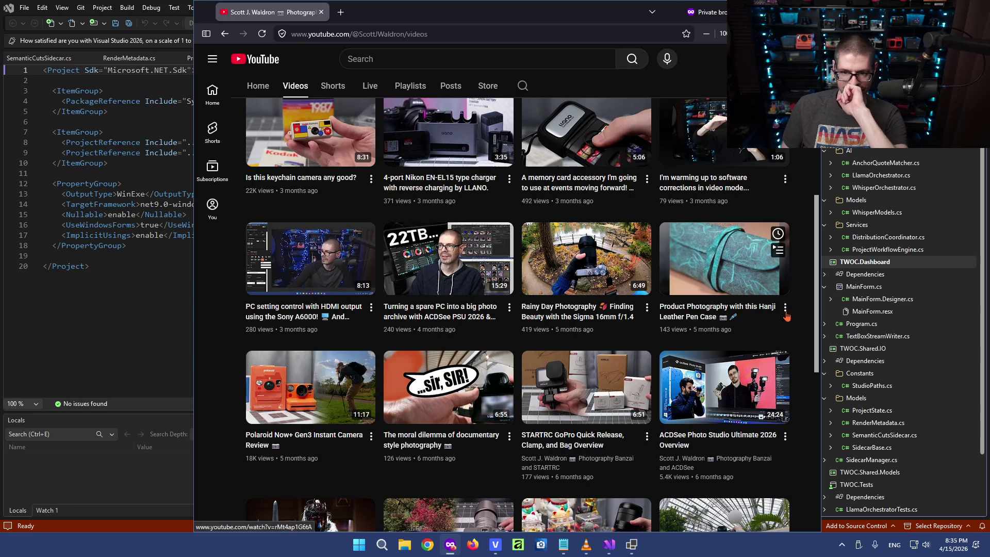
scroll(807, 327, down, 2)
scroll(742, 271, up, 1)
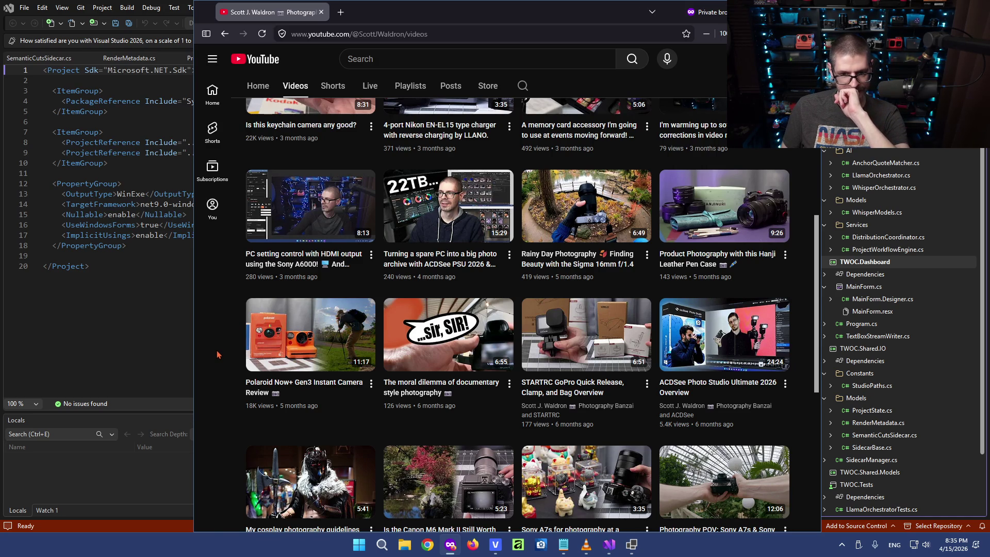
scroll(218, 355, down, 1)
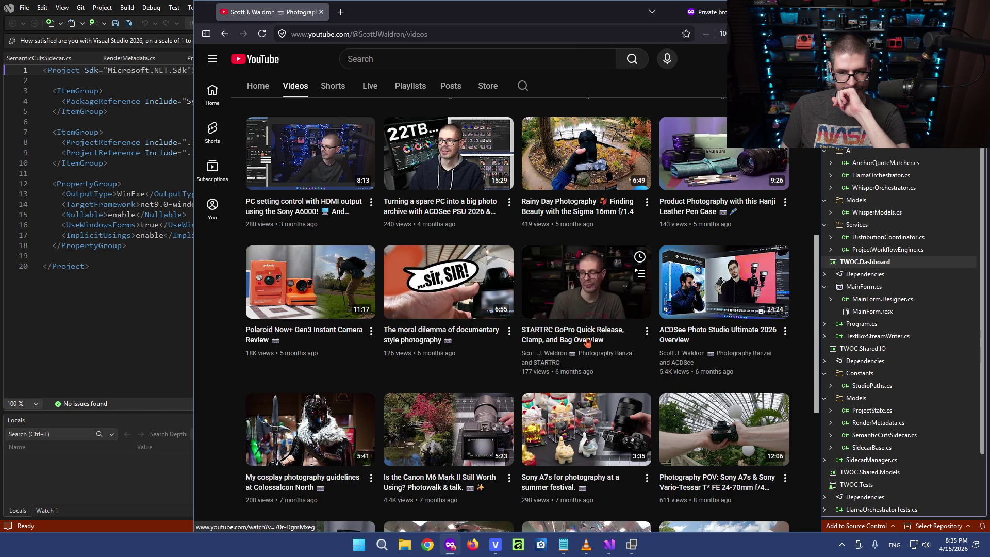
scroll(798, 376, down, 1)
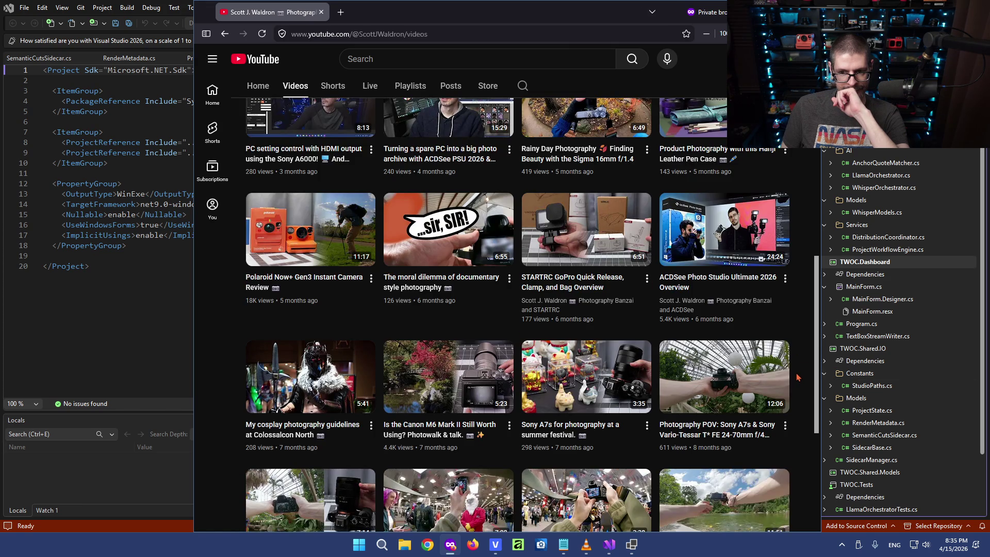
scroll(797, 377, down, 1)
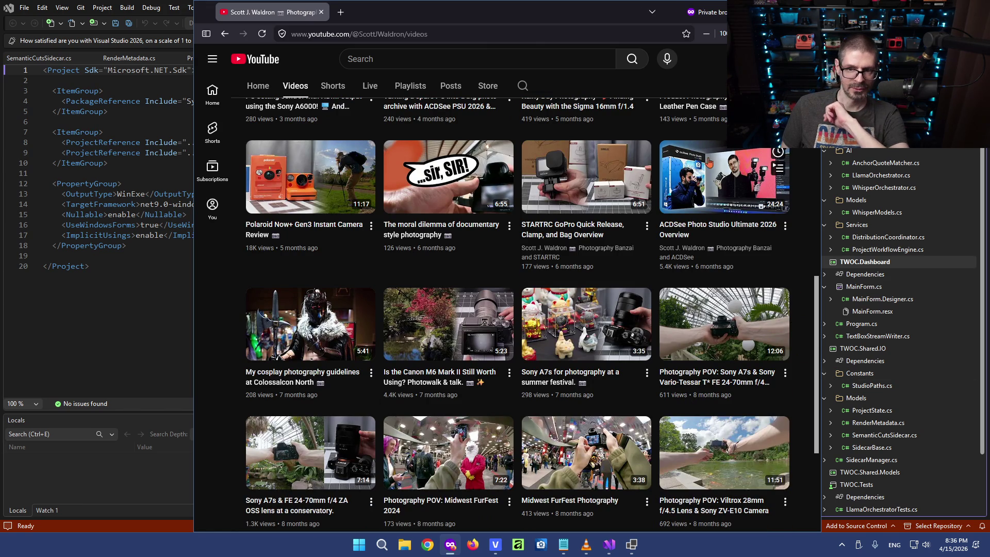
mouse_move(724, 229)
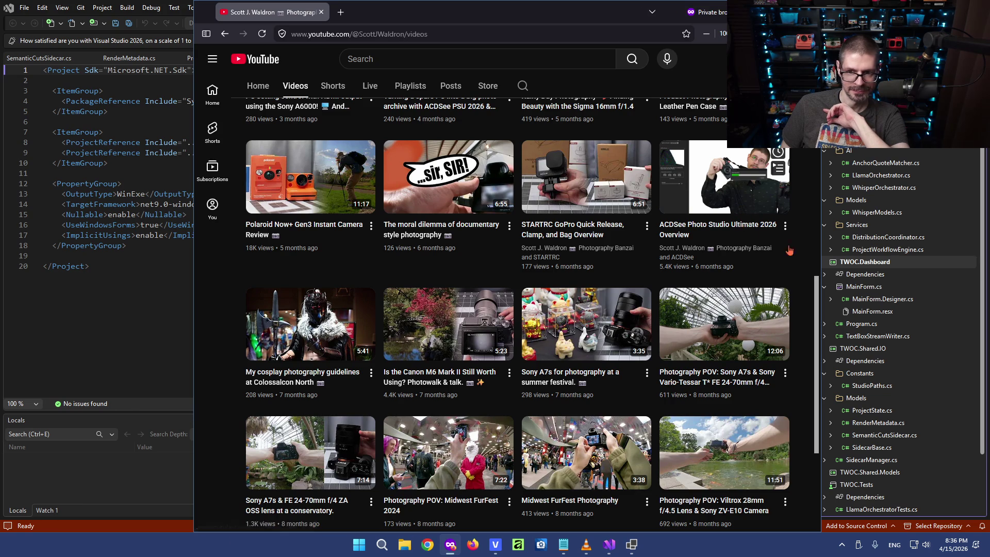
scroll(805, 338, down, 1)
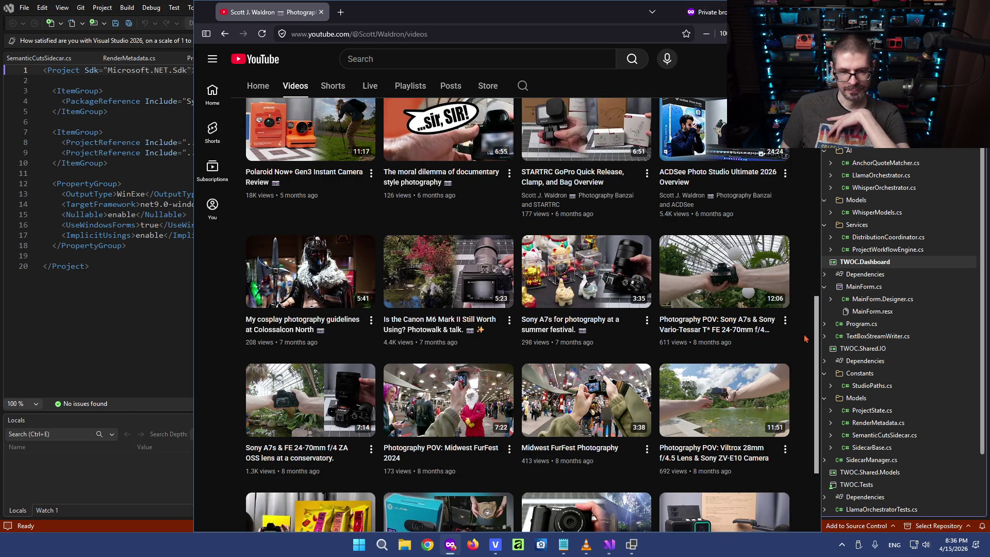
mouse_move(448, 324)
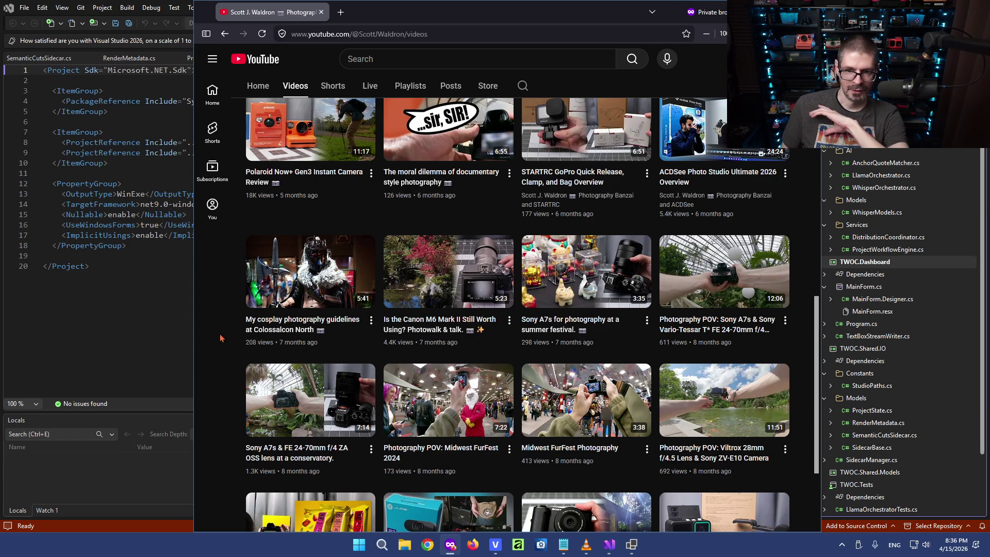
mouse_move(585, 323)
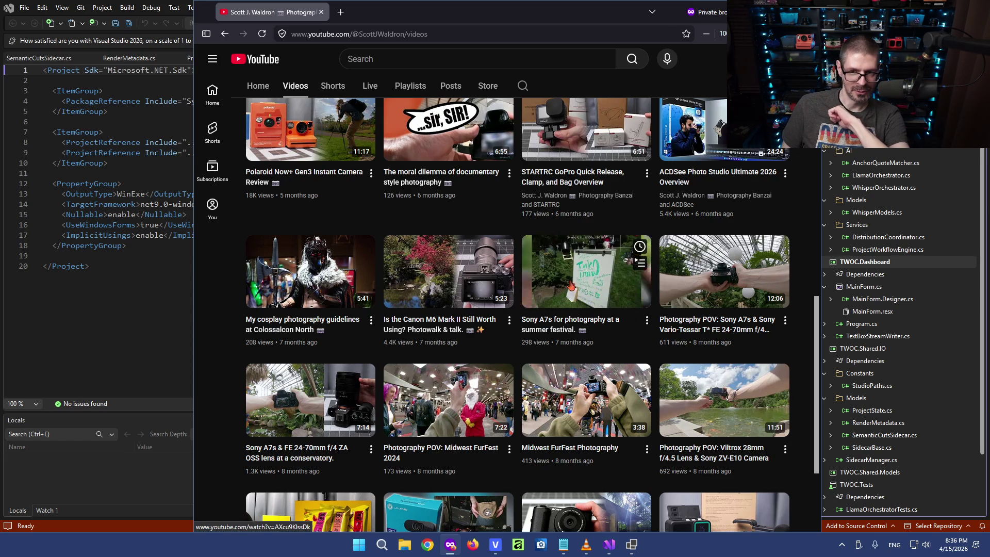
mouse_move(723, 127)
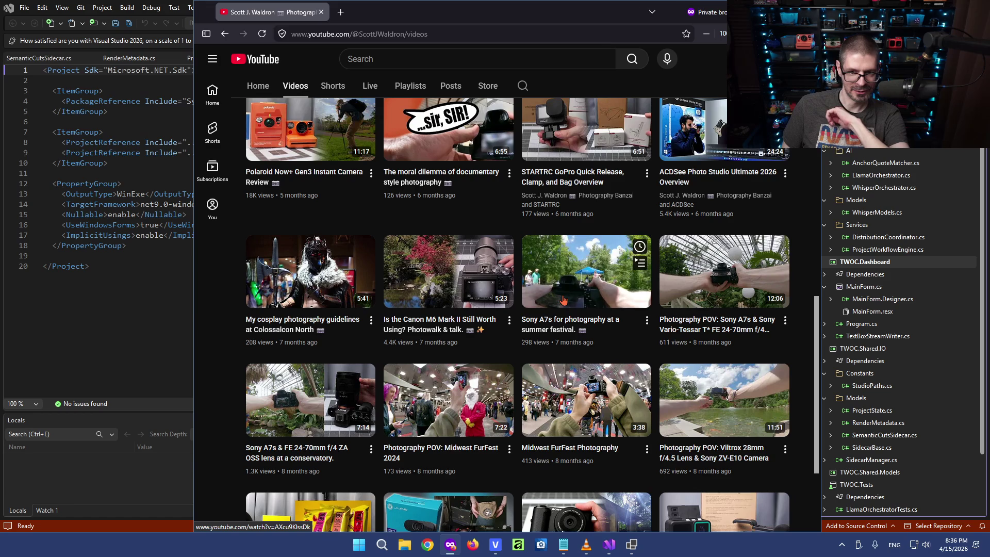
scroll(587, 310, down, 2)
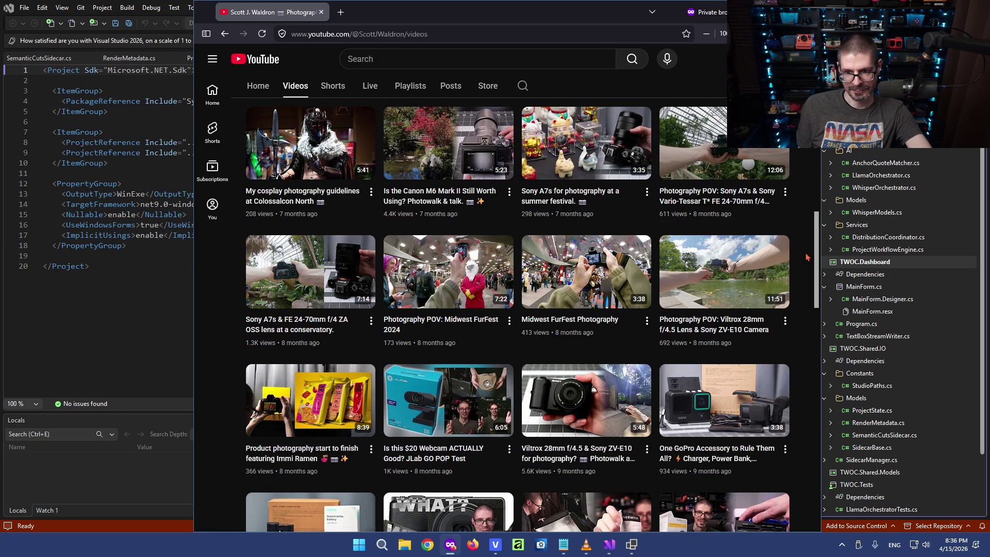
scroll(807, 257, down, 1)
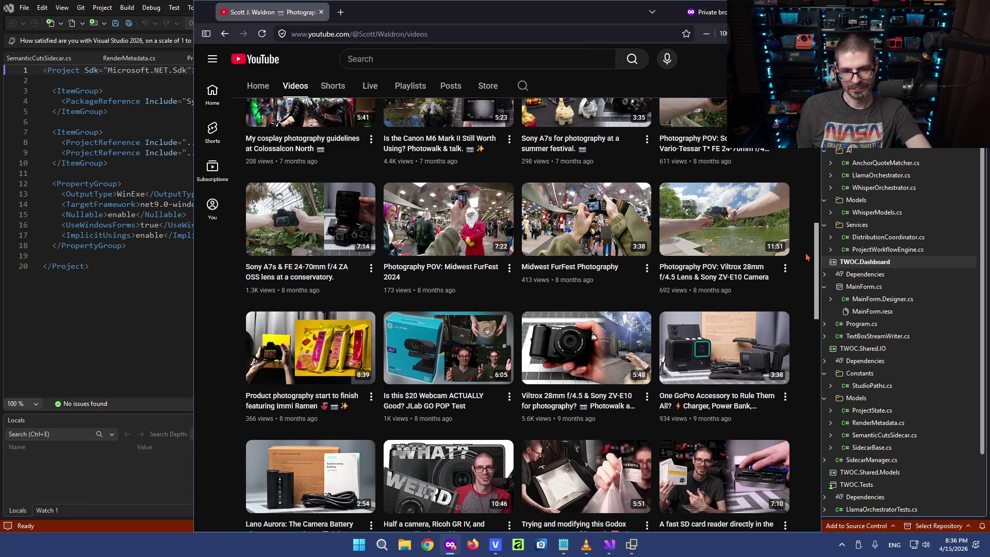
scroll(807, 257, down, 1)
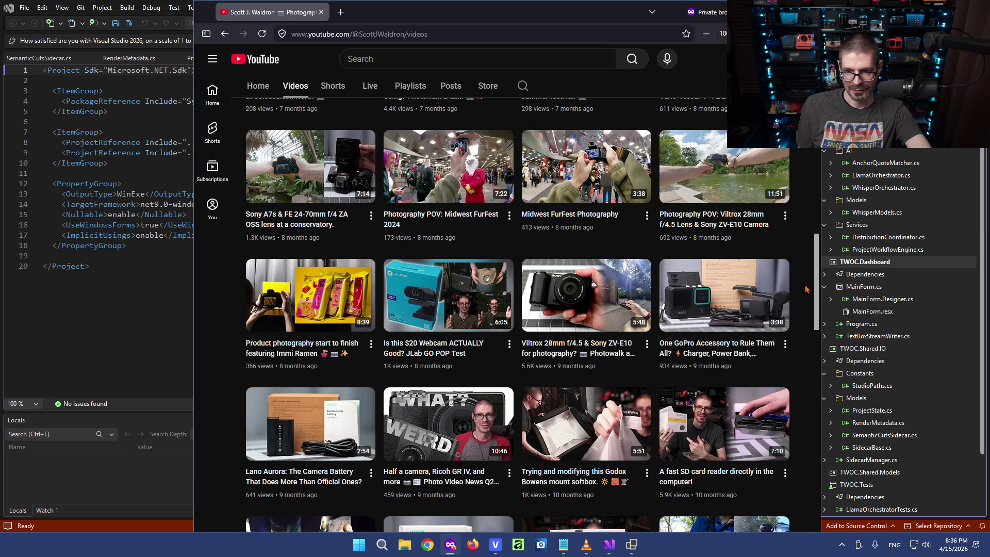
scroll(805, 288, down, 1)
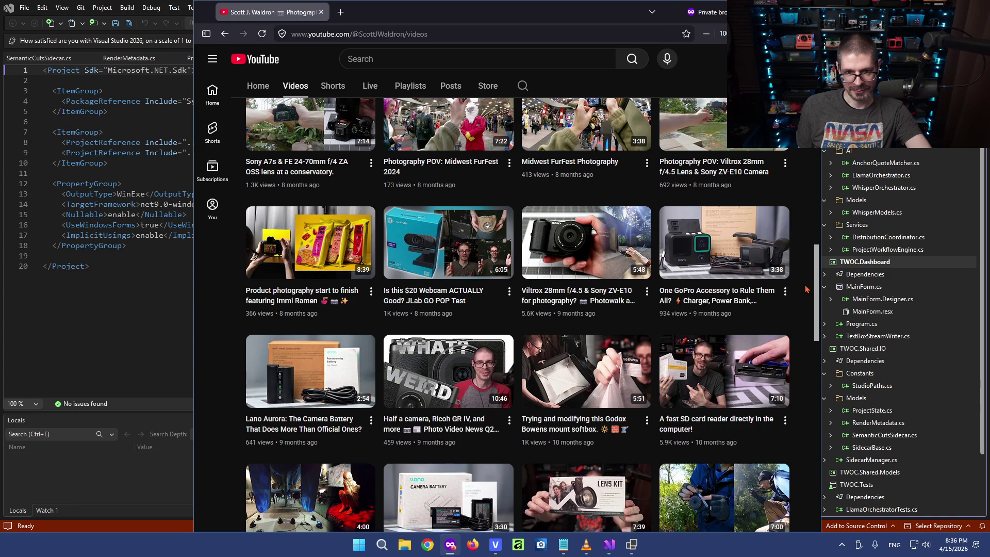
scroll(806, 288, down, 1)
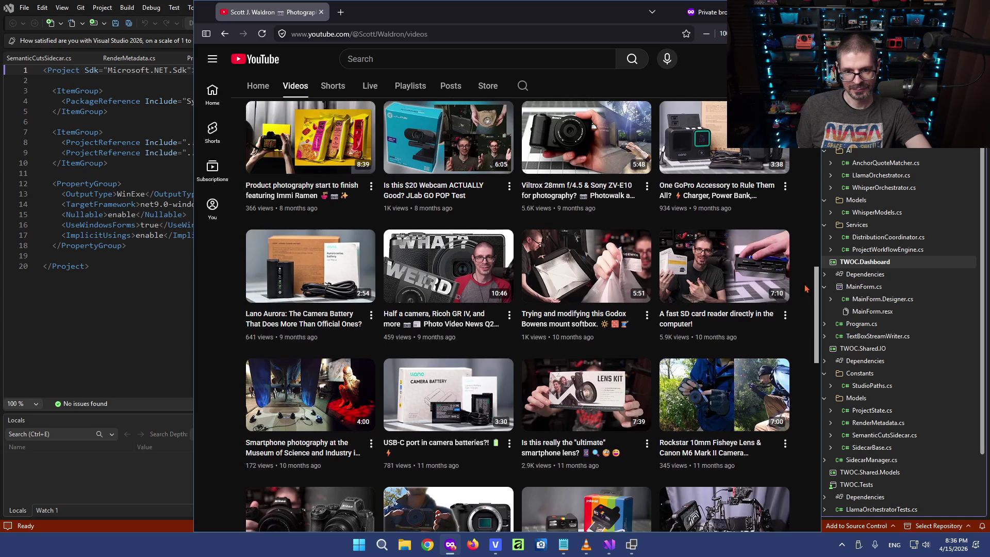
scroll(805, 288, down, 2)
scroll(804, 288, down, 1)
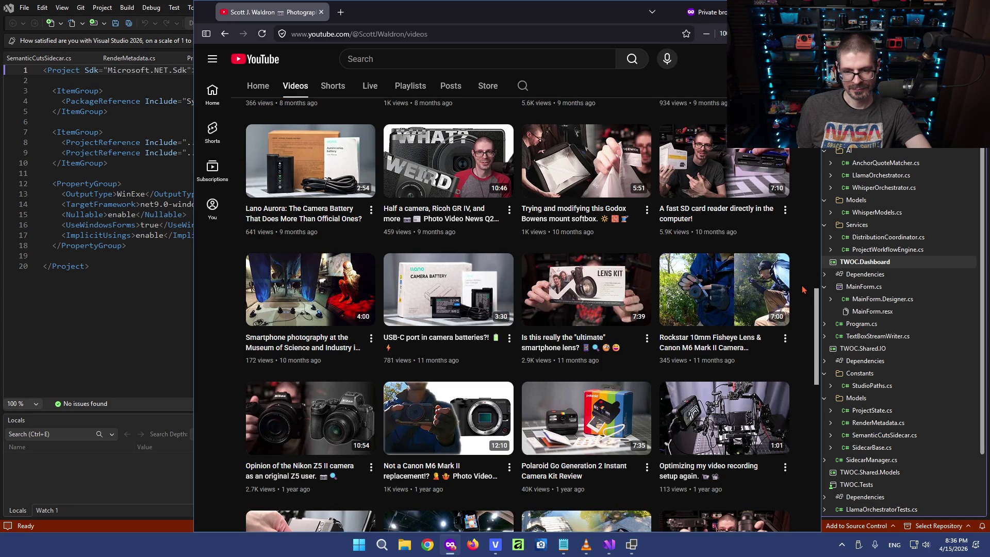
scroll(805, 288, down, 1)
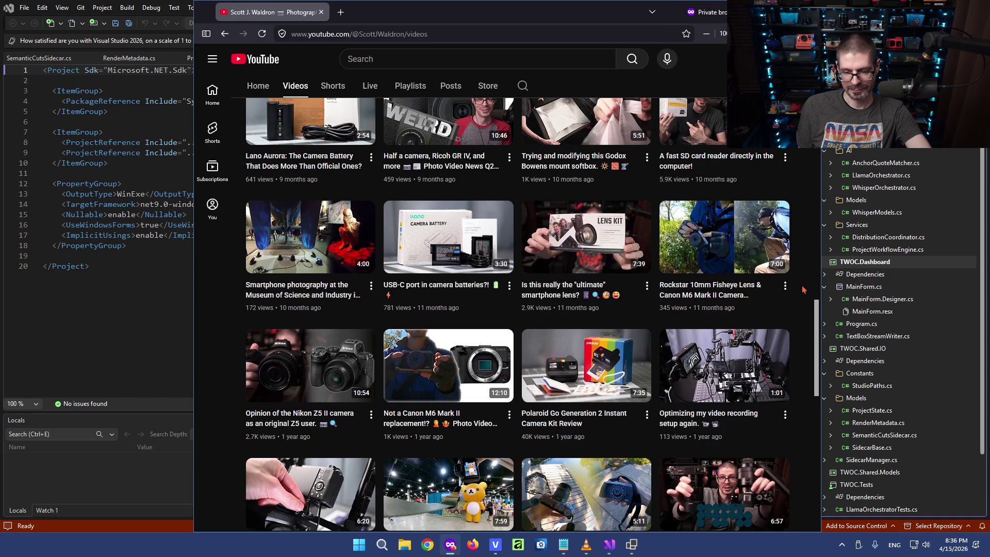
scroll(805, 289, down, 2)
scroll(804, 288, down, 1)
scroll(805, 290, down, 1)
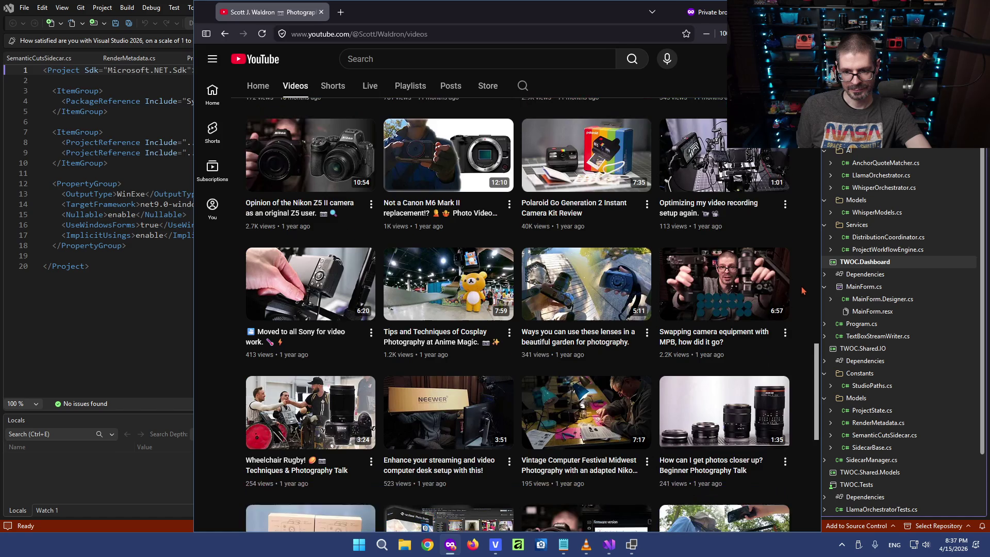
scroll(762, 232, down, 2)
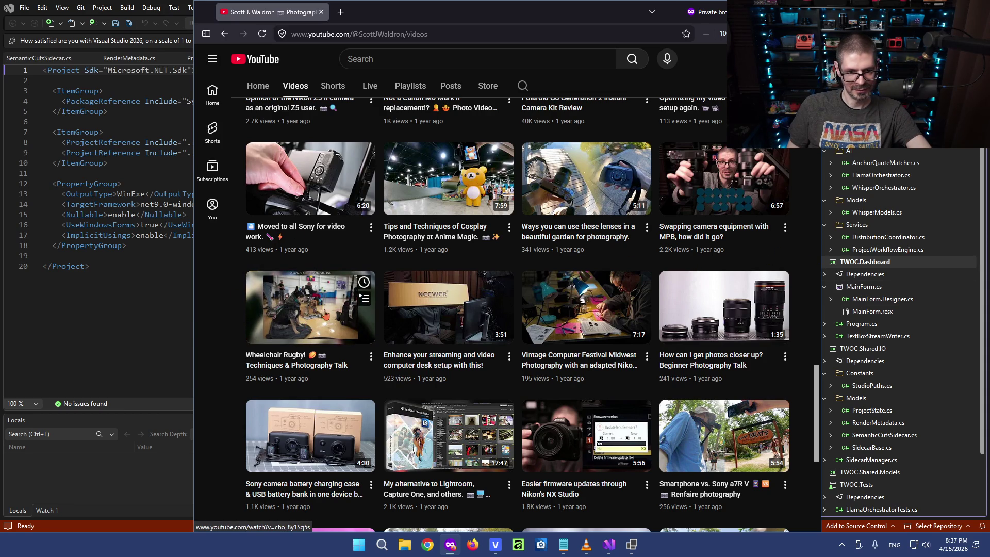
mouse_move(311, 307)
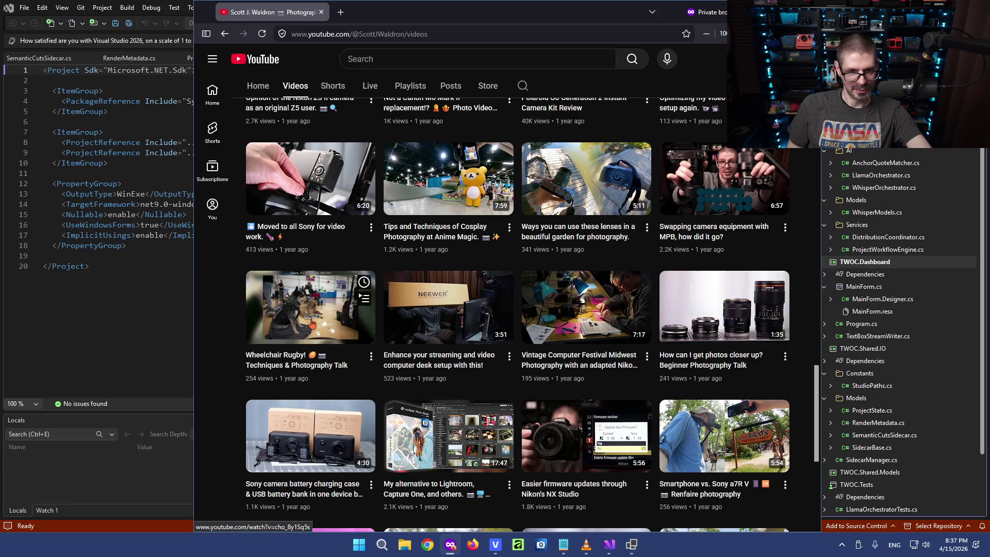
scroll(217, 370, down, 1)
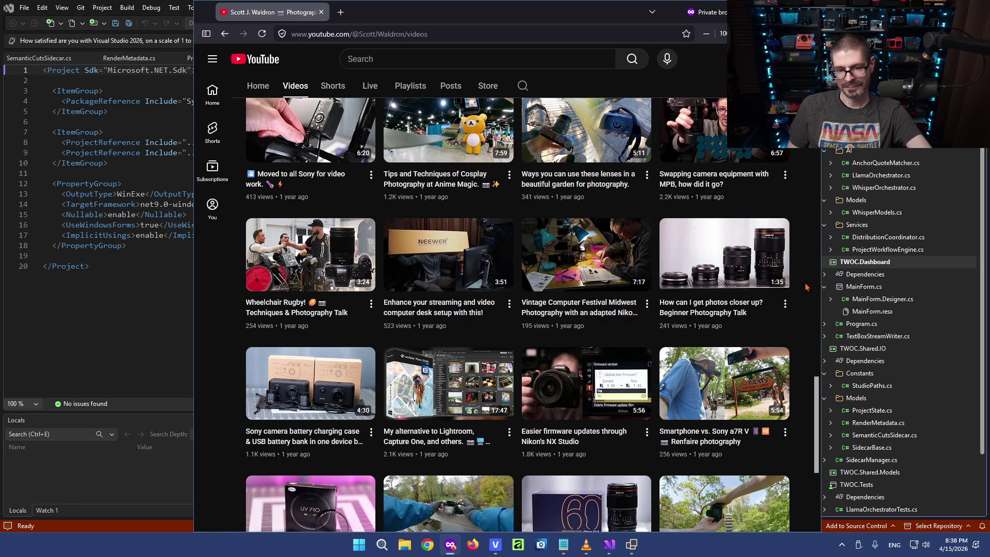
scroll(805, 287, down, 1)
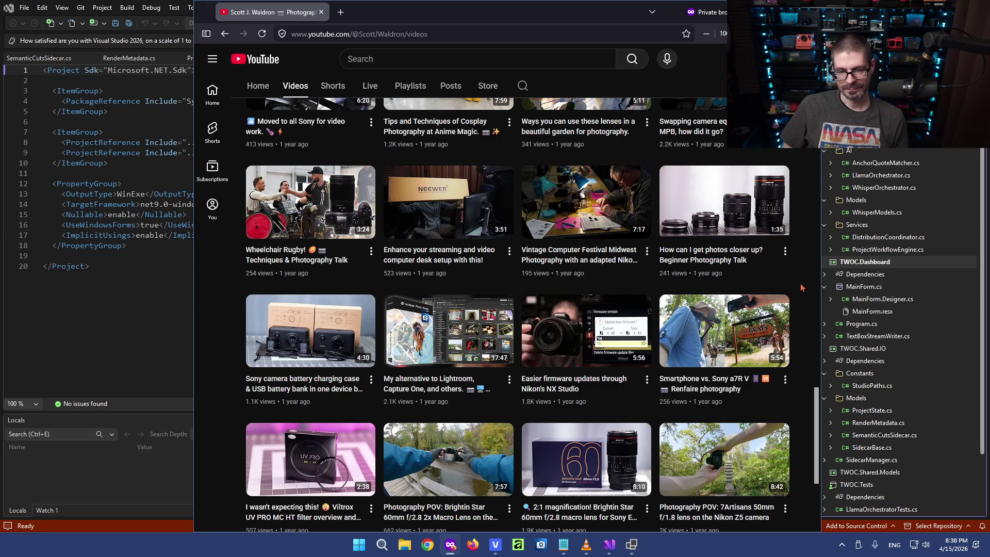
scroll(804, 291, down, 2)
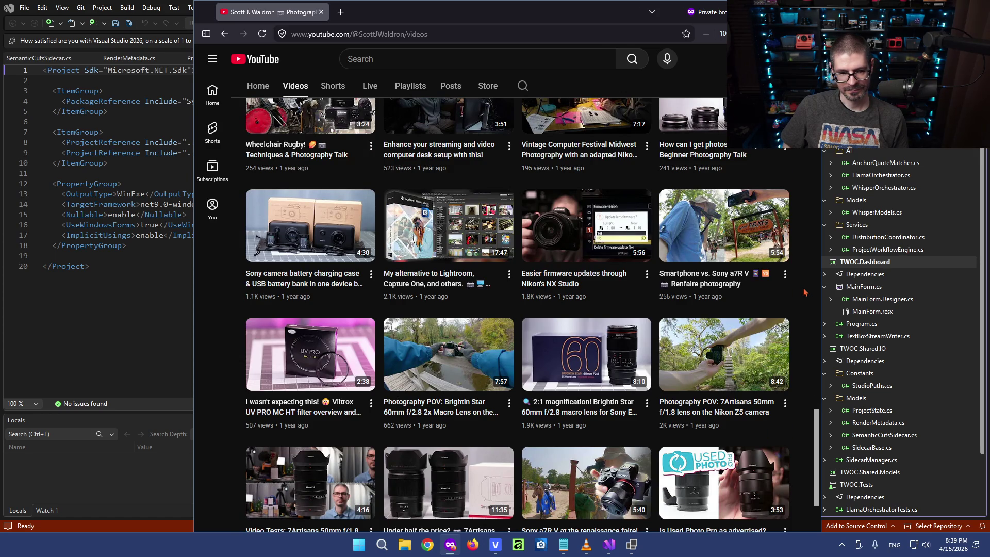
scroll(804, 292, down, 1)
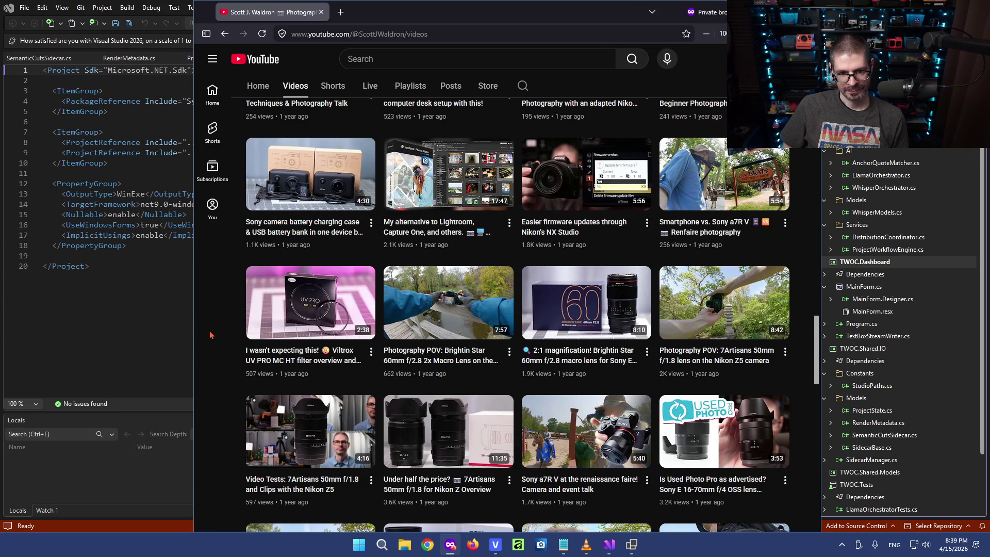
scroll(218, 345, down, 1)
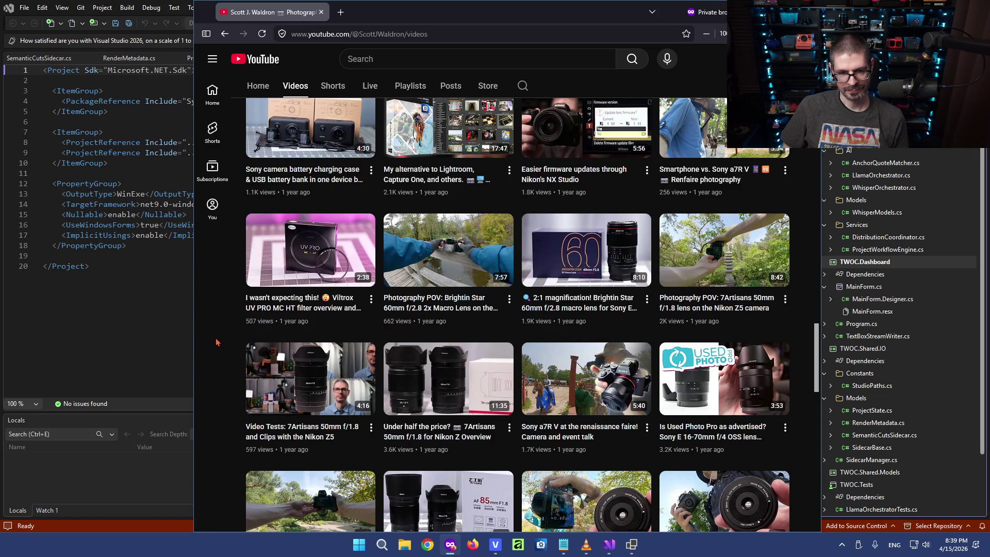
scroll(216, 335, down, 1)
scroll(216, 334, down, 1)
scroll(216, 333, down, 3)
scroll(216, 333, down, 2)
scroll(216, 333, down, 2)
scroll(215, 328, down, 1)
scroll(216, 329, down, 1)
scroll(216, 329, down, 1)
scroll(215, 332, down, 1)
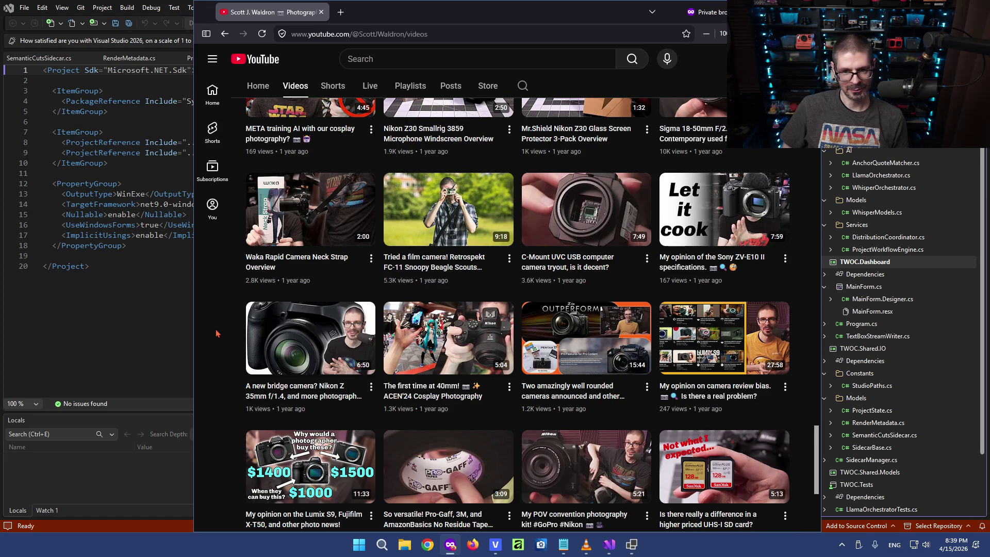
mouse_move(448, 338)
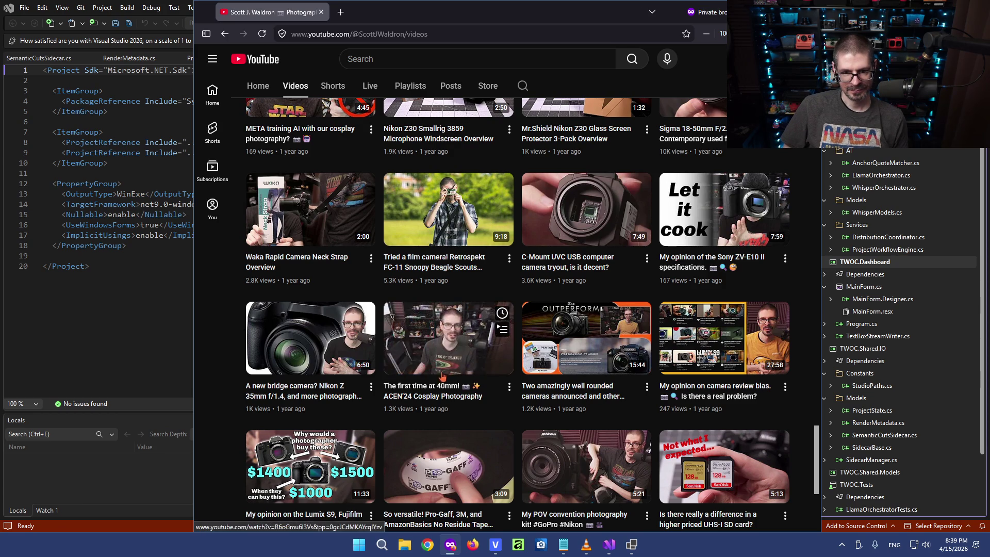
scroll(217, 408, down, 2)
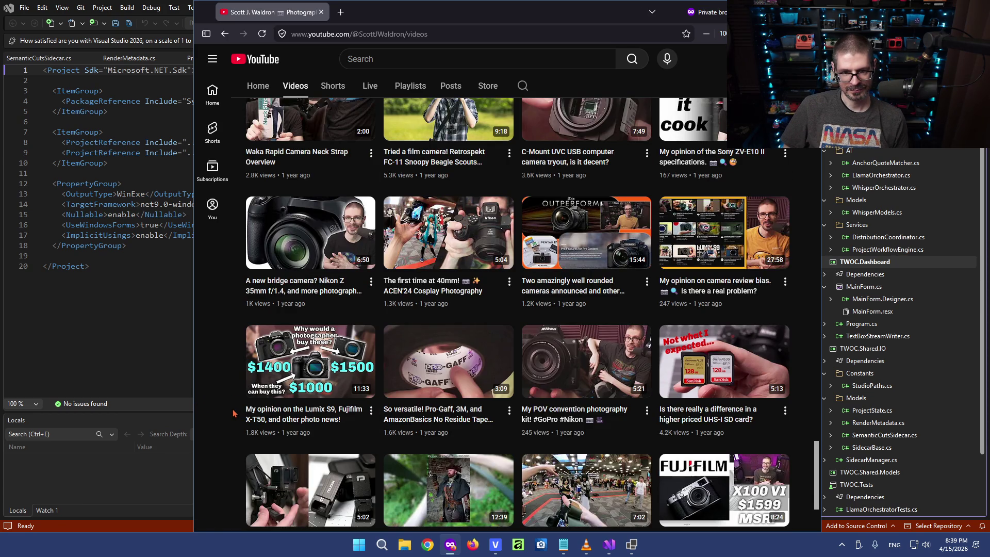
scroll(229, 410, down, 1)
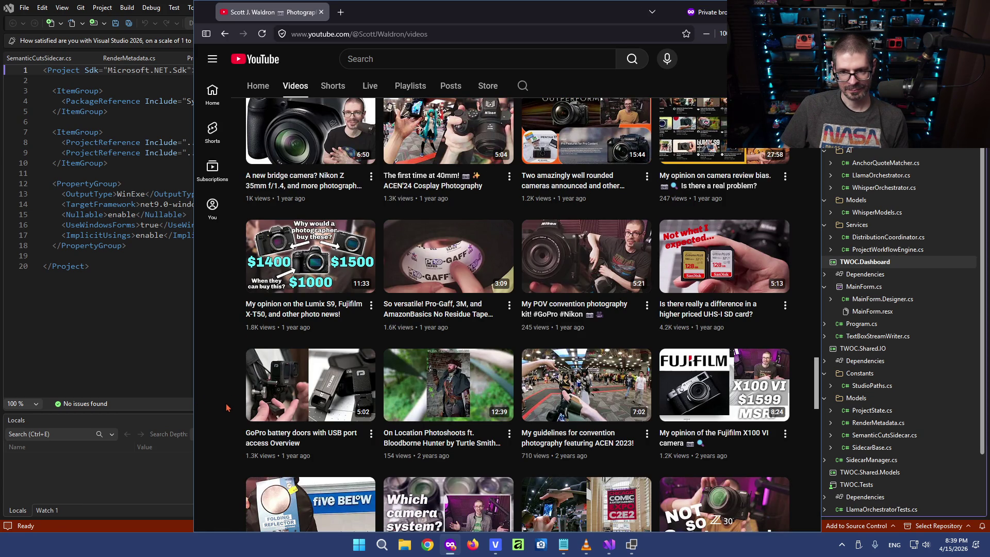
scroll(226, 402, down, 1)
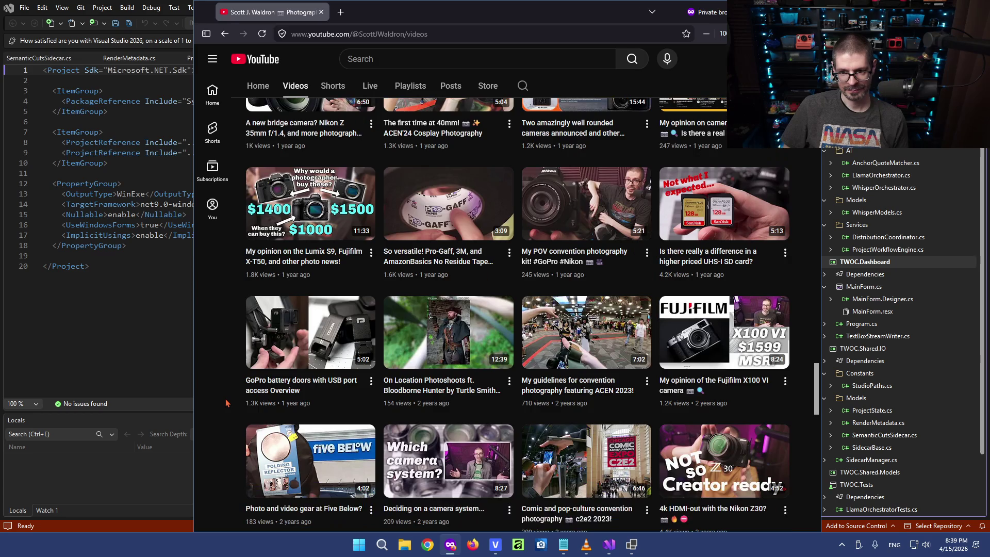
scroll(226, 402, down, 1)
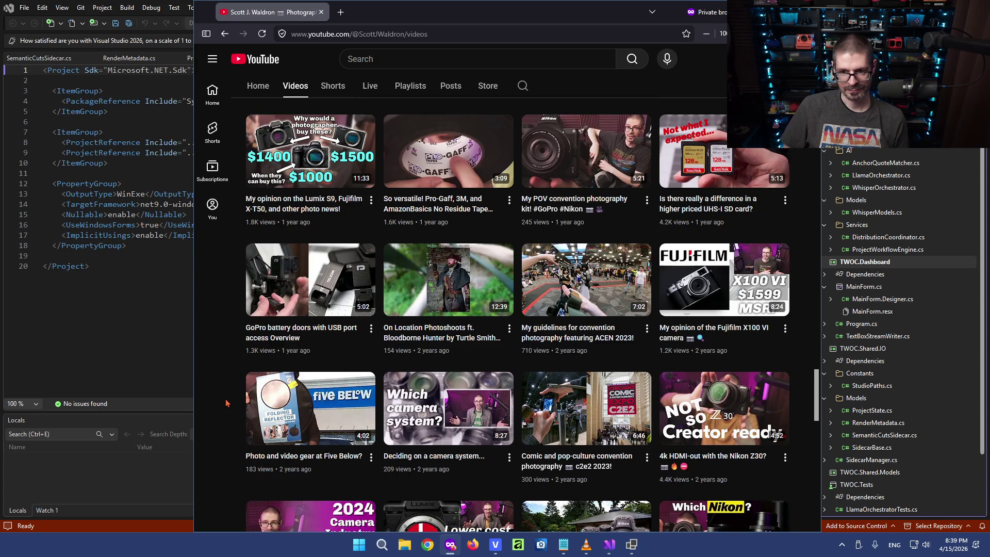
scroll(226, 403, down, 1)
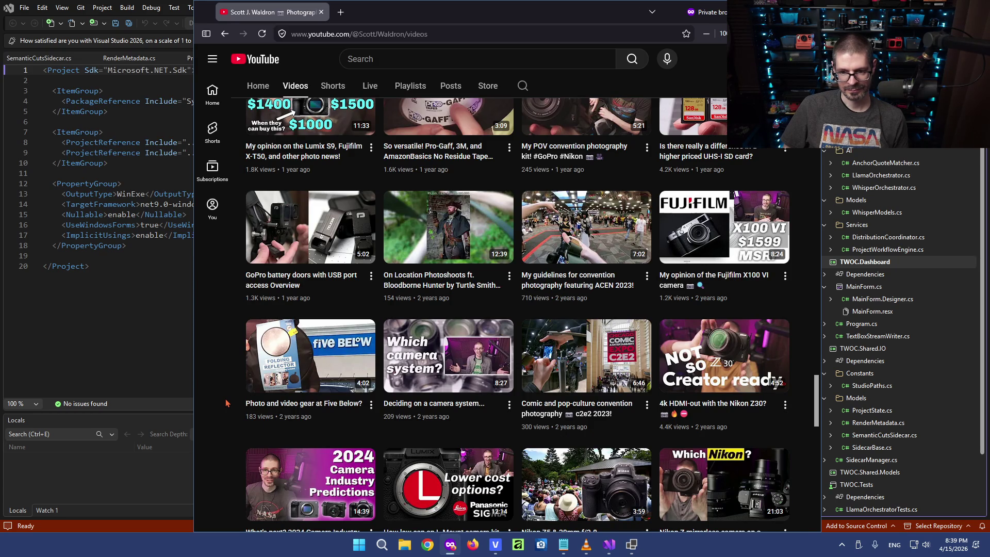
scroll(226, 402, down, 1)
scroll(226, 402, down, 1)
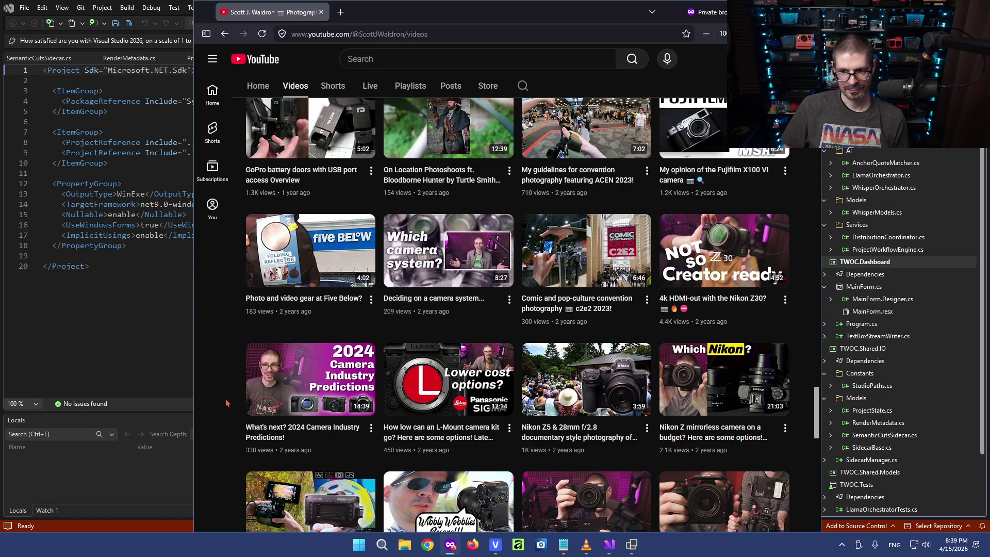
scroll(227, 402, down, 1)
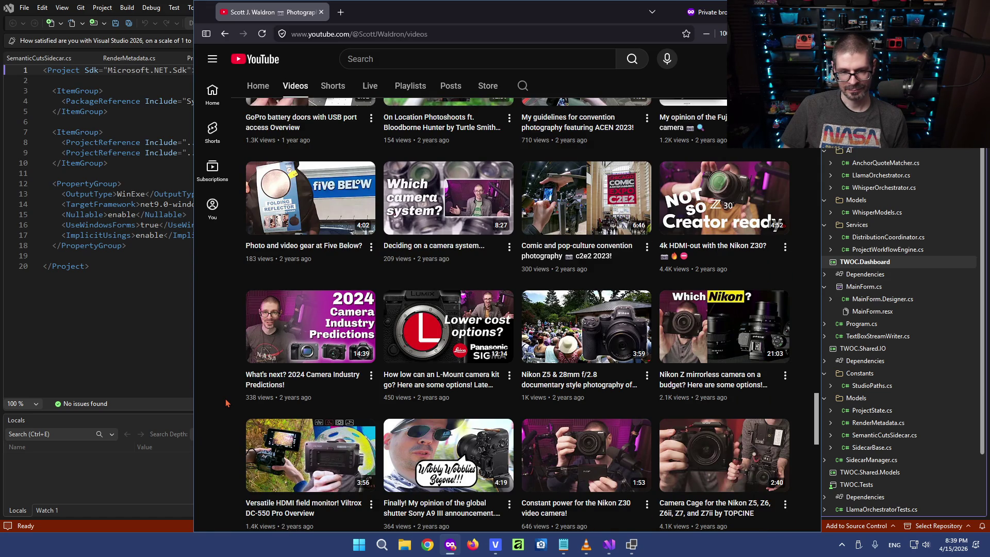
scroll(226, 403, down, 1)
scroll(226, 402, down, 2)
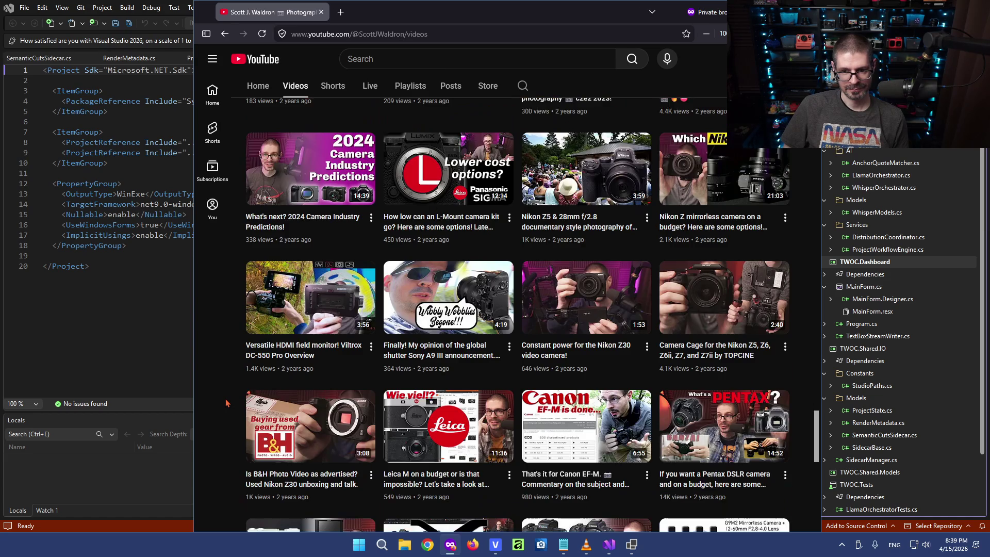
scroll(226, 402, down, 1)
scroll(226, 403, down, 1)
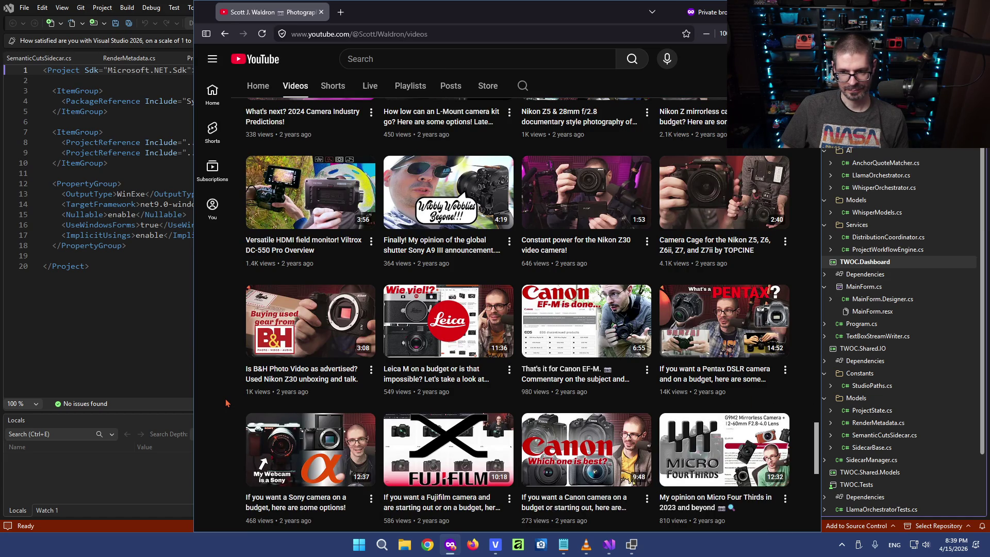
scroll(227, 403, down, 2)
scroll(227, 402, down, 1)
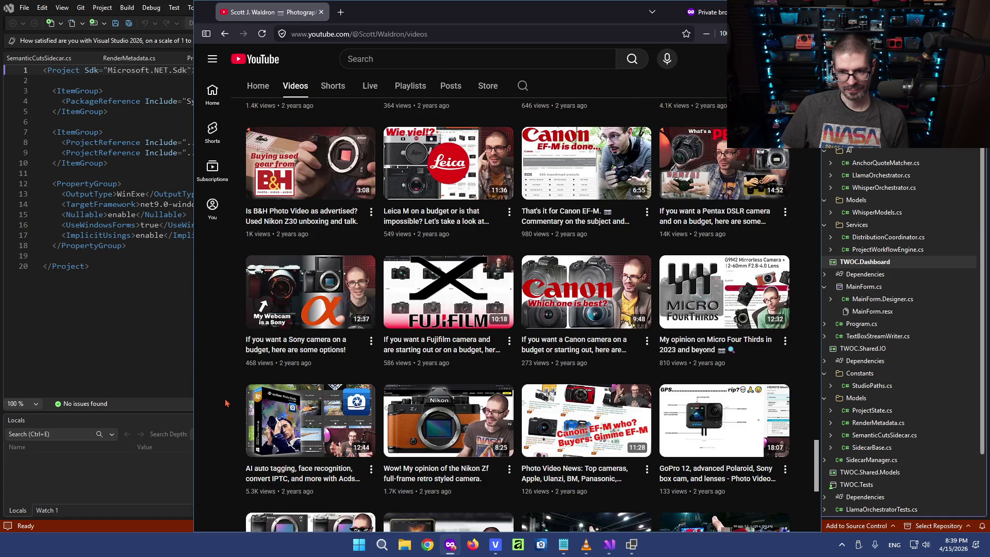
scroll(227, 403, down, 1)
scroll(227, 402, down, 1)
scroll(227, 402, down, 1)
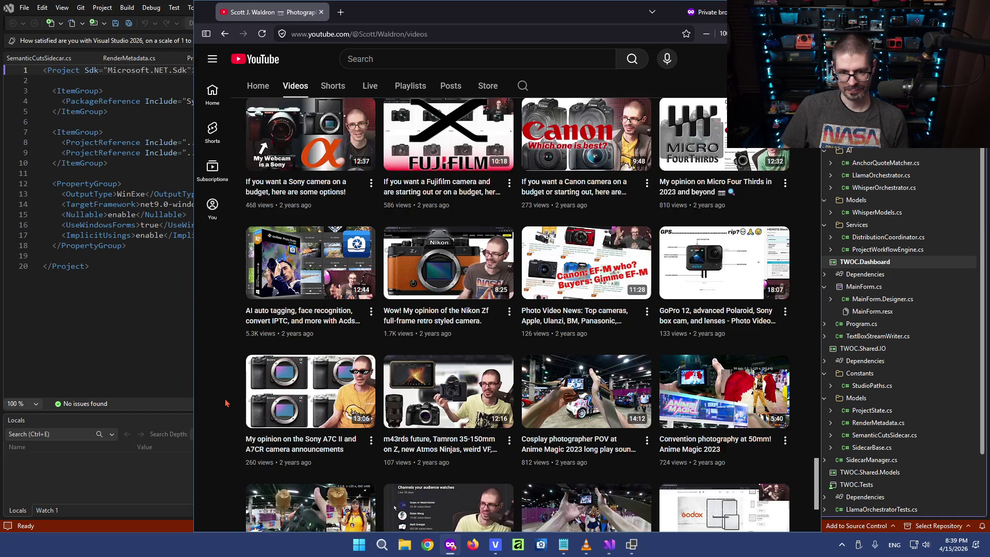
scroll(226, 403, down, 2)
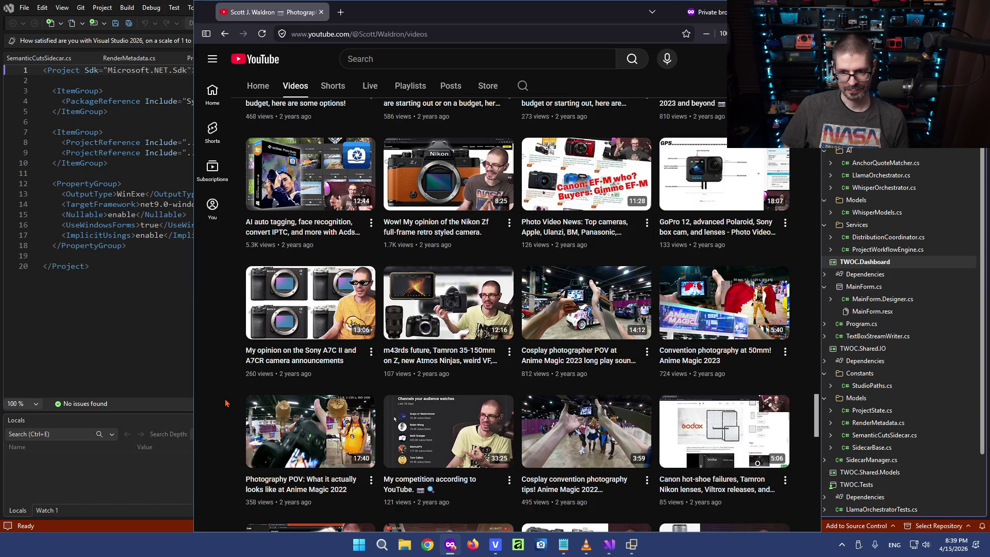
scroll(226, 403, down, 1)
scroll(226, 402, down, 1)
scroll(227, 403, down, 1)
scroll(227, 402, down, 1)
scroll(226, 402, down, 1)
scroll(226, 402, down, 1)
scroll(226, 403, down, 1)
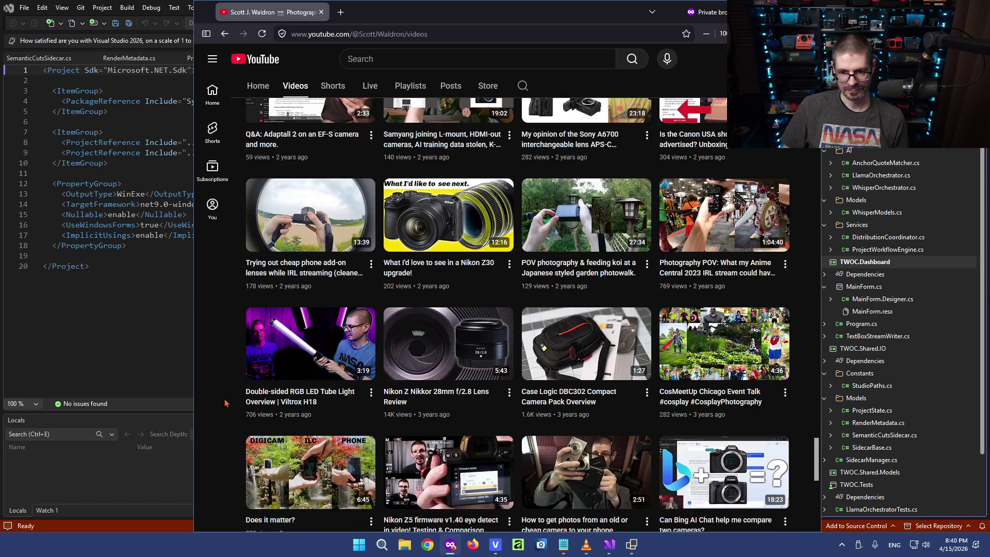
scroll(227, 402, down, 1)
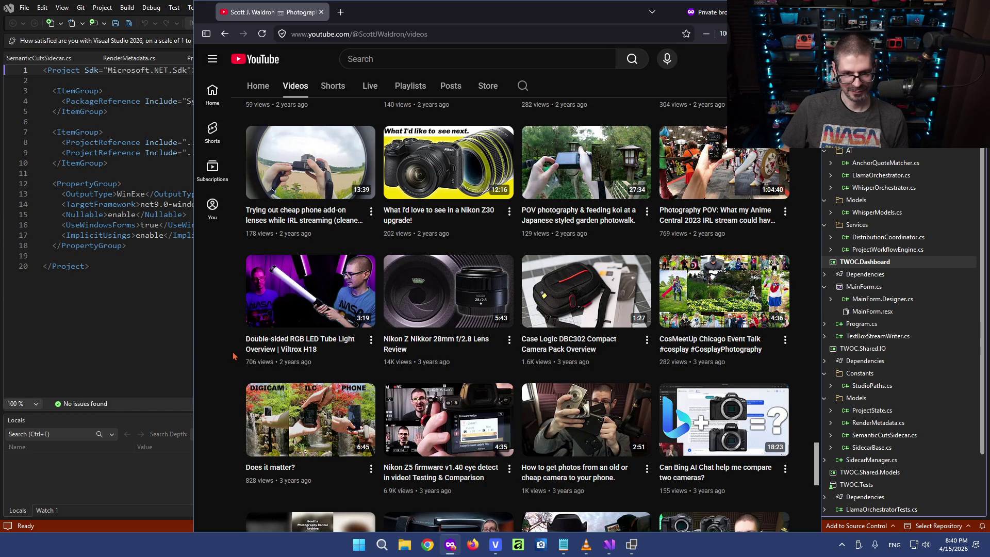
scroll(232, 356, down, 2)
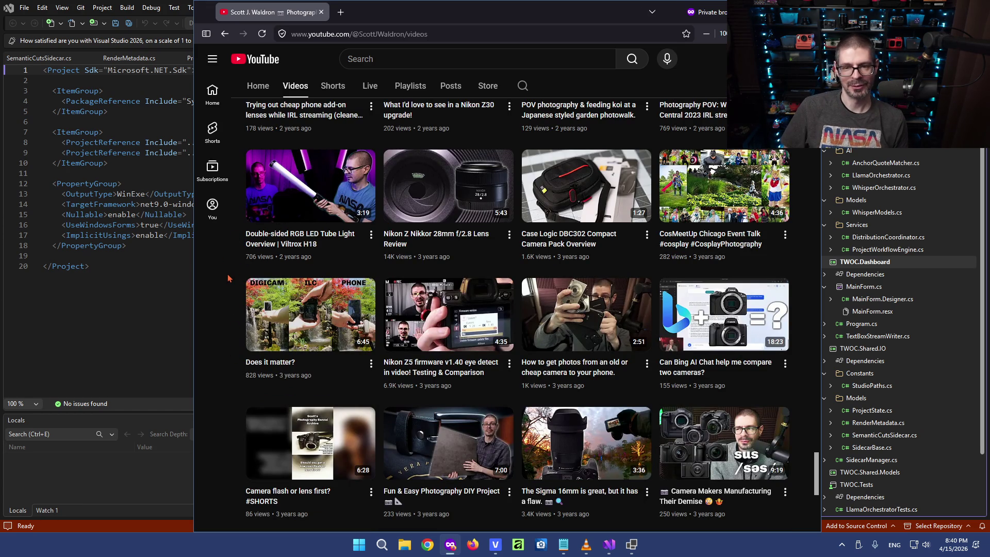
scroll(232, 279, up, 3)
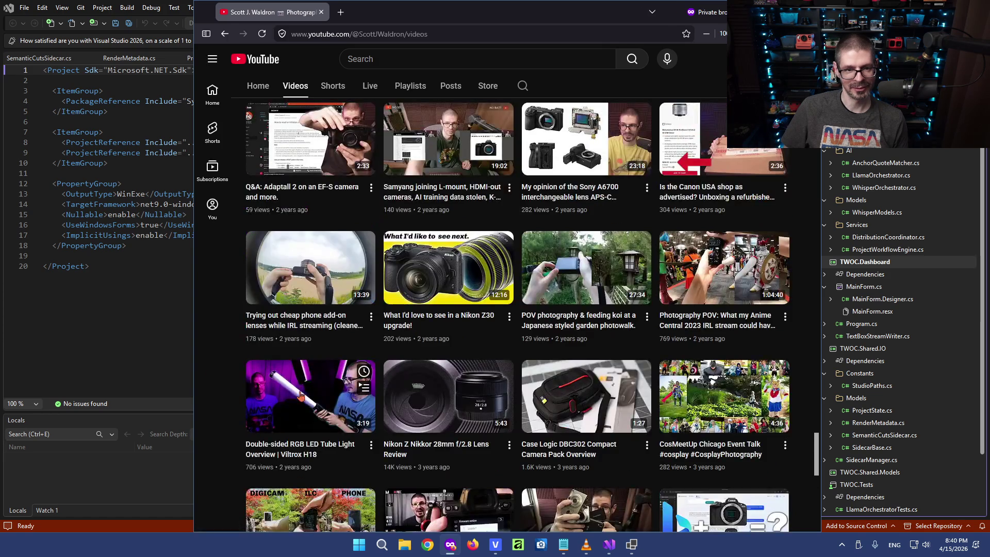
scroll(263, 287, down, 3)
scroll(295, 294, up, 1)
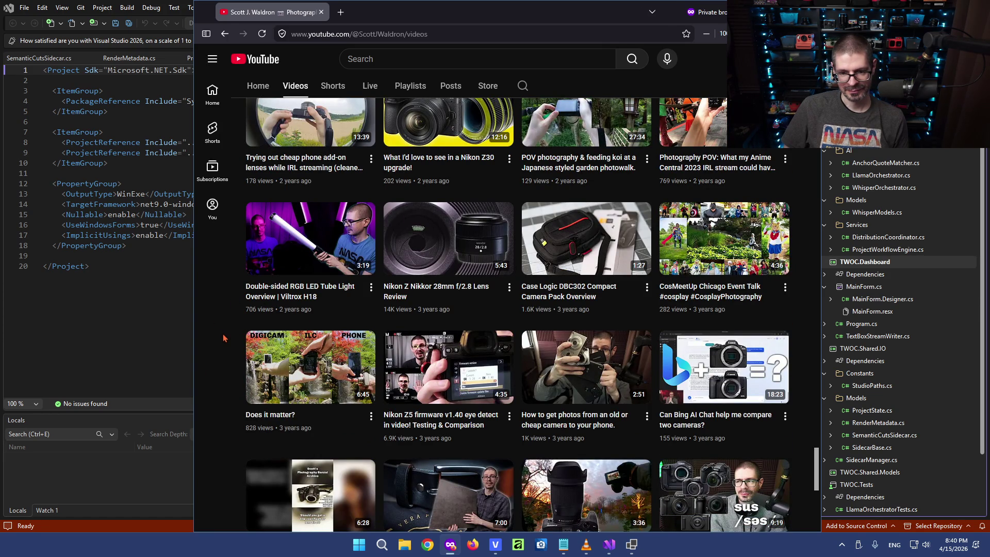
scroll(224, 338, down, 1)
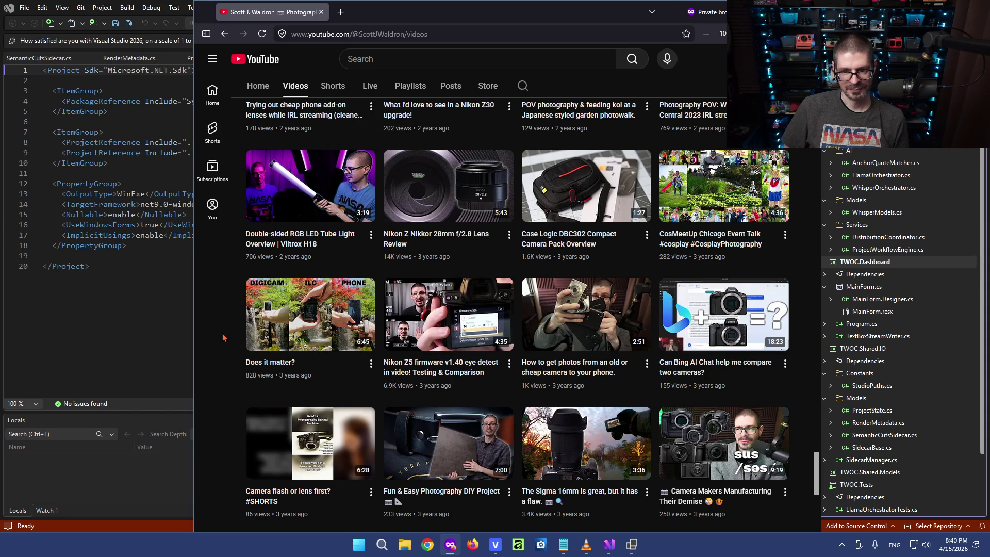
scroll(224, 338, down, 2)
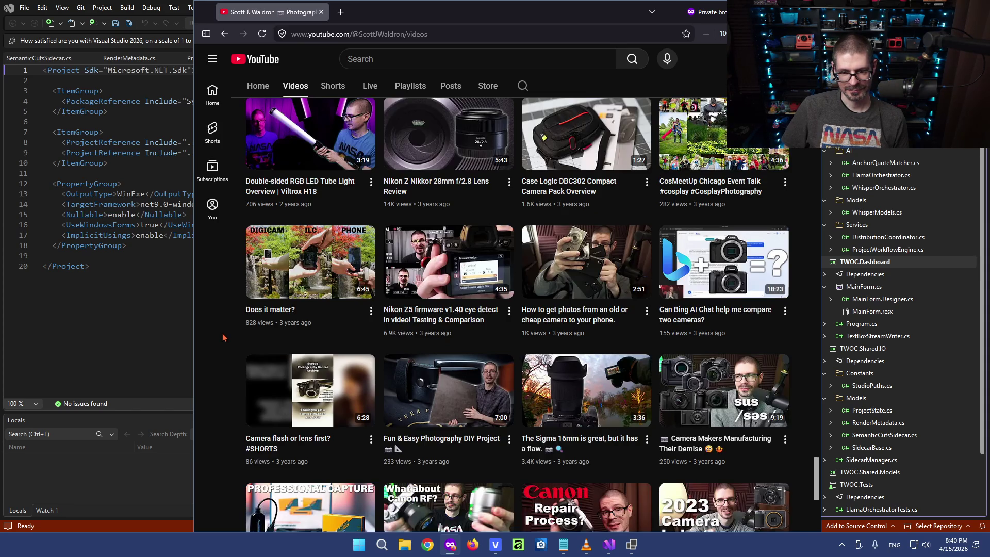
scroll(224, 337, down, 1)
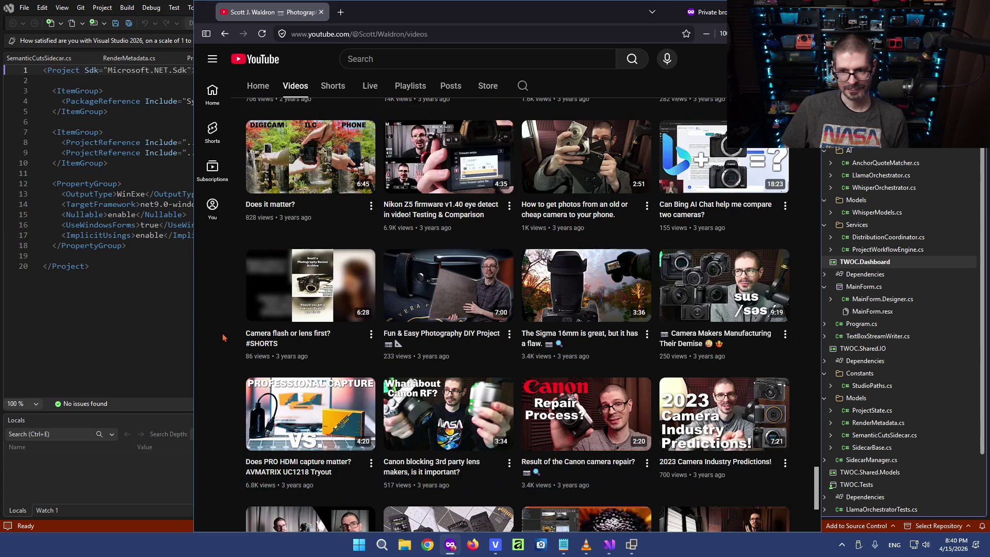
scroll(224, 337, down, 2)
scroll(224, 337, down, 1)
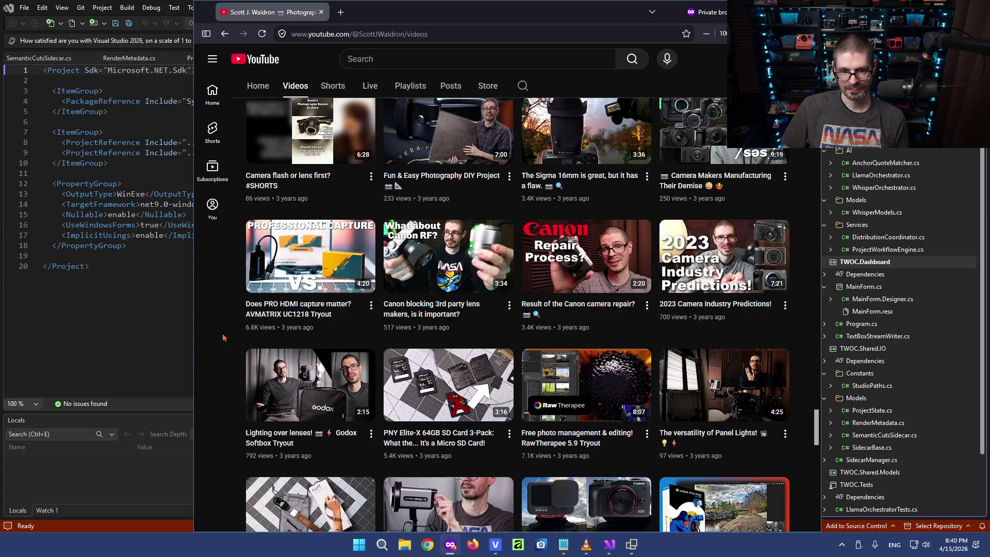
scroll(224, 337, down, 1)
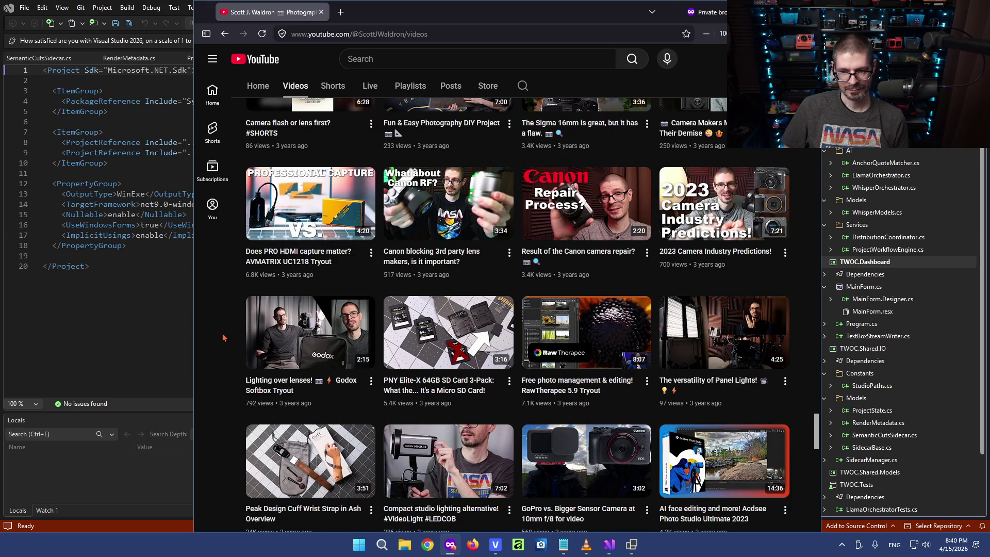
scroll(222, 337, down, 1)
scroll(222, 337, down, 2)
scroll(223, 338, down, 1)
scroll(223, 338, down, 1)
scroll(223, 337, down, 1)
scroll(223, 337, down, 2)
scroll(224, 337, down, 1)
scroll(223, 337, down, 1)
scroll(223, 337, down, 1)
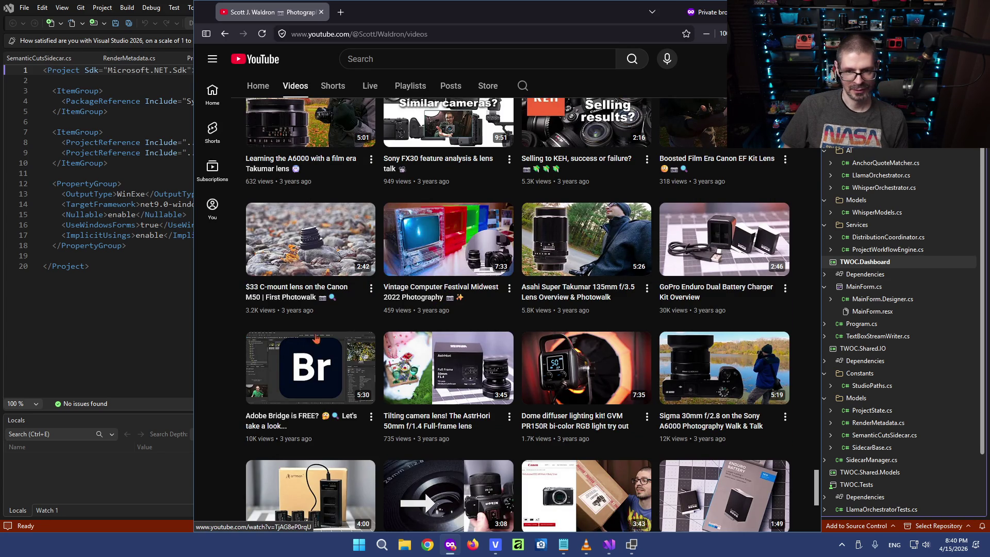
scroll(224, 354, down, 1)
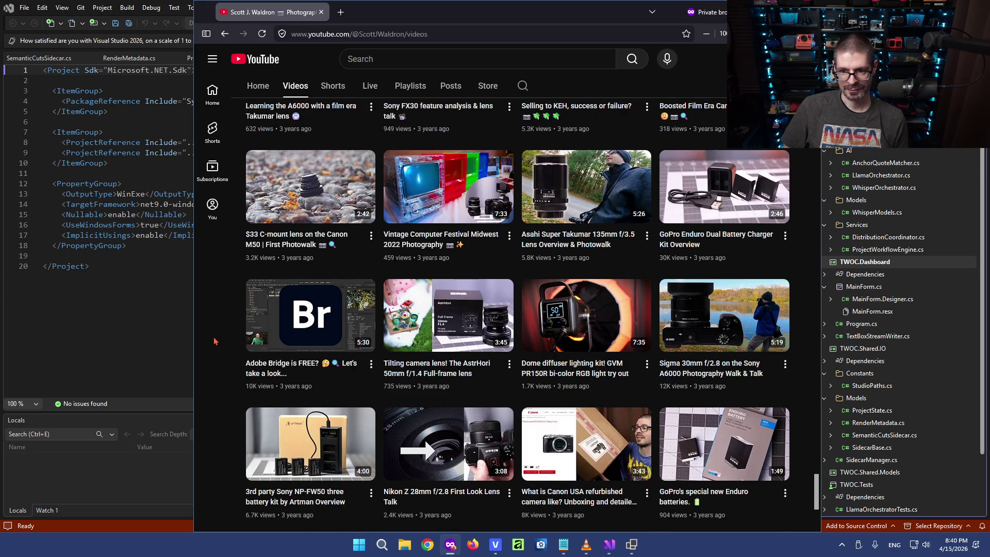
scroll(214, 340, down, 3)
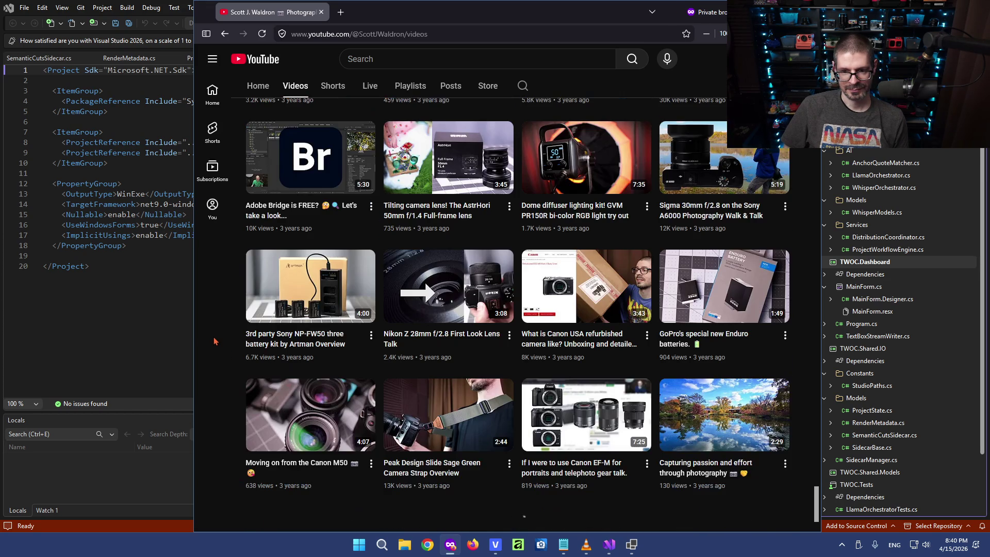
scroll(214, 341, down, 2)
scroll(213, 340, down, 2)
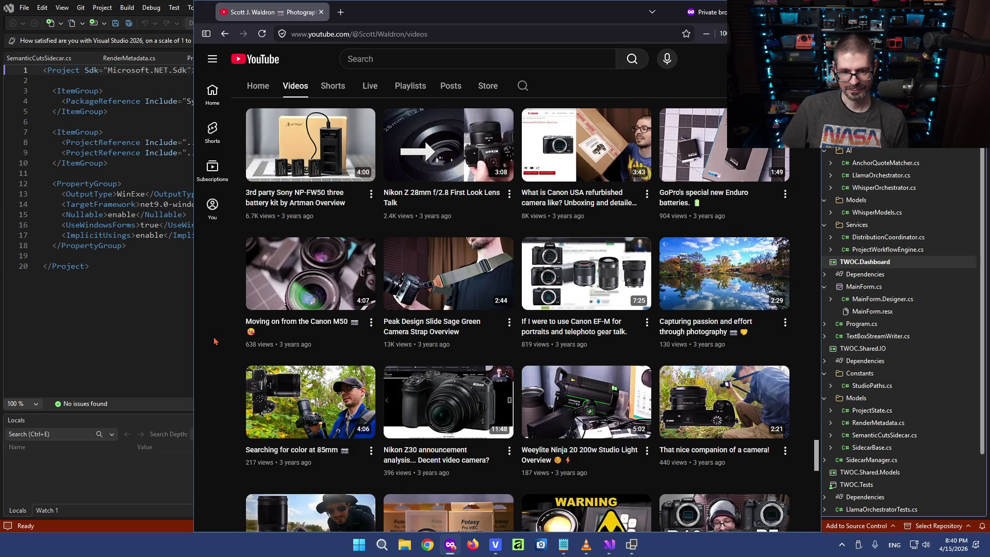
scroll(213, 337, down, 2)
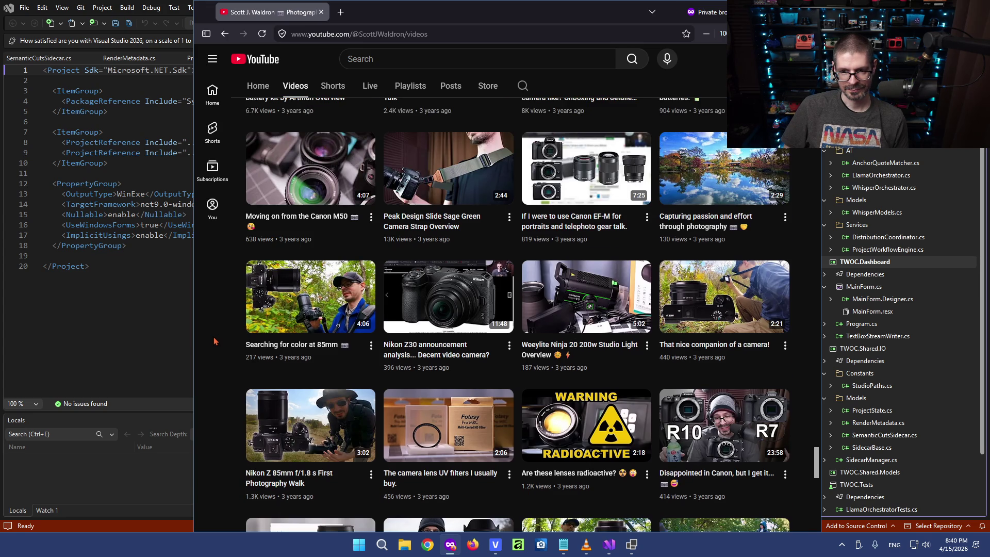
scroll(213, 336, down, 1)
scroll(214, 336, down, 1)
scroll(213, 336, down, 1)
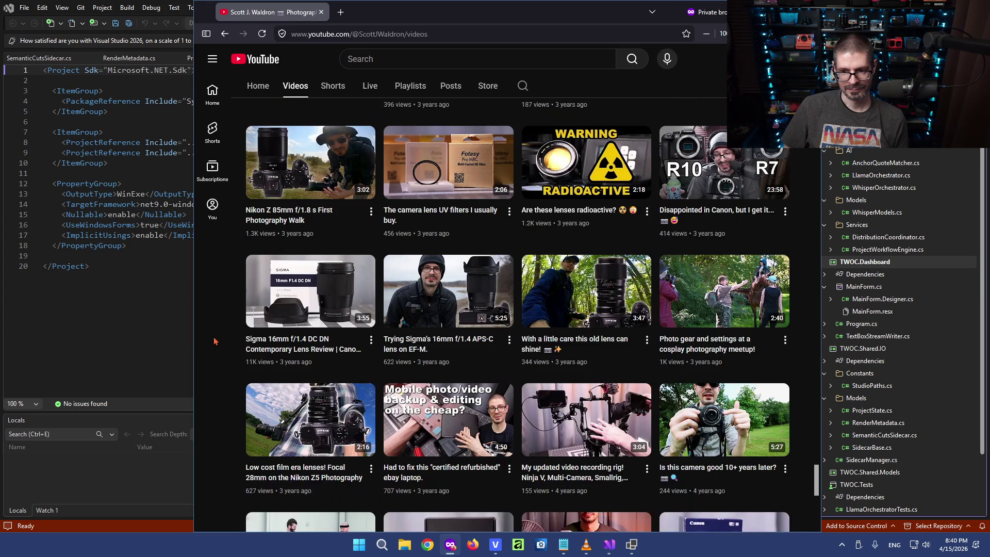
scroll(213, 336, down, 1)
scroll(214, 336, down, 1)
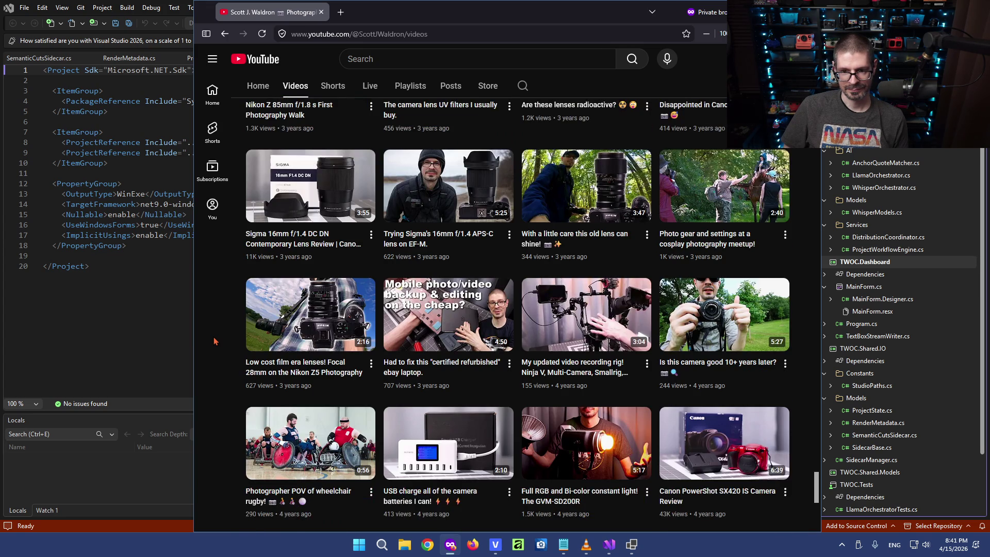
scroll(213, 337, down, 1)
scroll(214, 337, down, 1)
scroll(215, 337, down, 1)
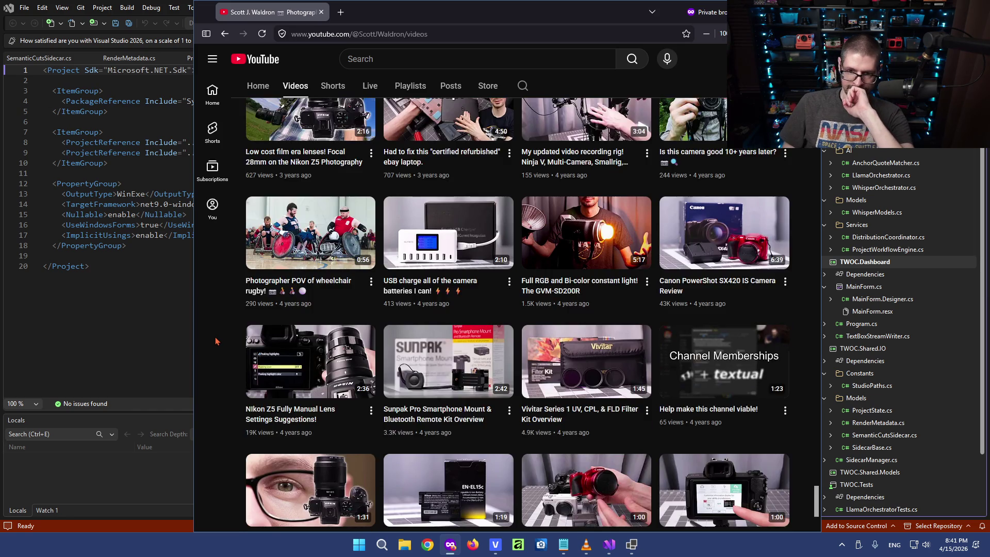
scroll(216, 337, down, 1)
scroll(215, 336, down, 1)
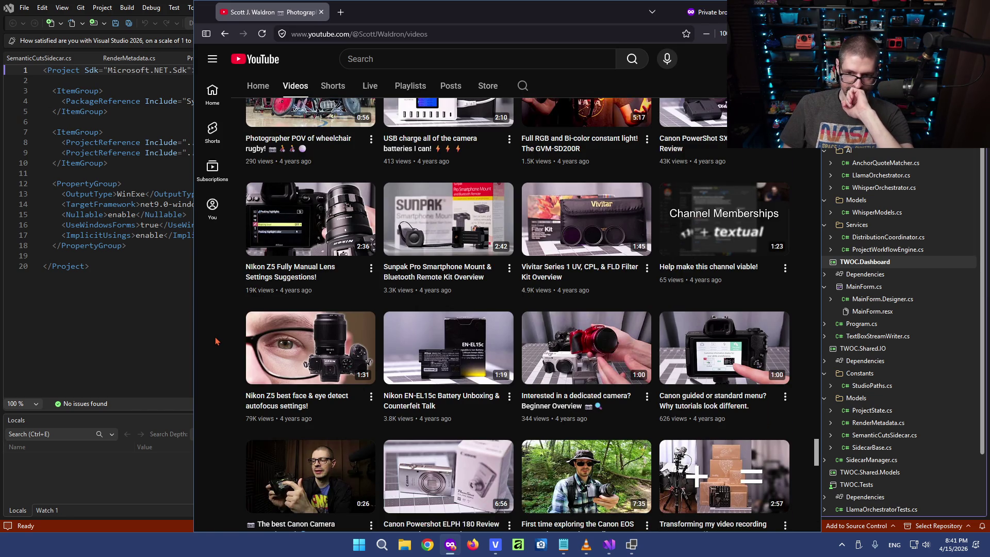
mouse_move(724, 400)
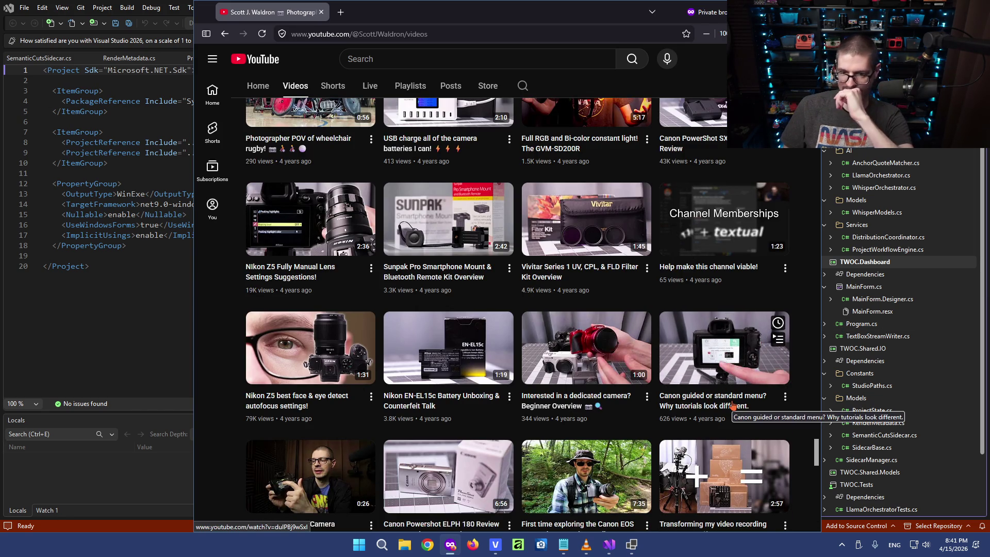
scroll(804, 414, down, 1)
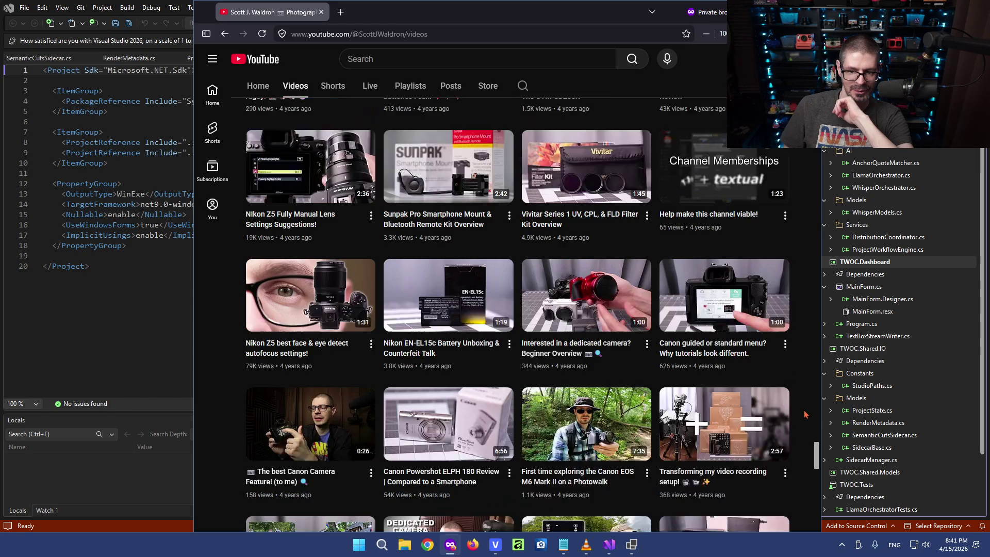
scroll(804, 414, down, 1)
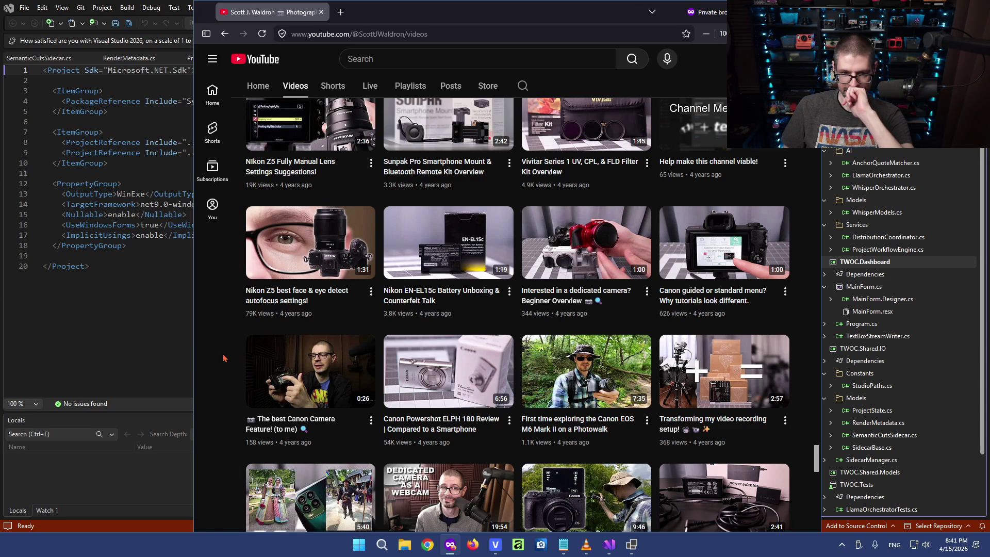
scroll(223, 357, down, 1)
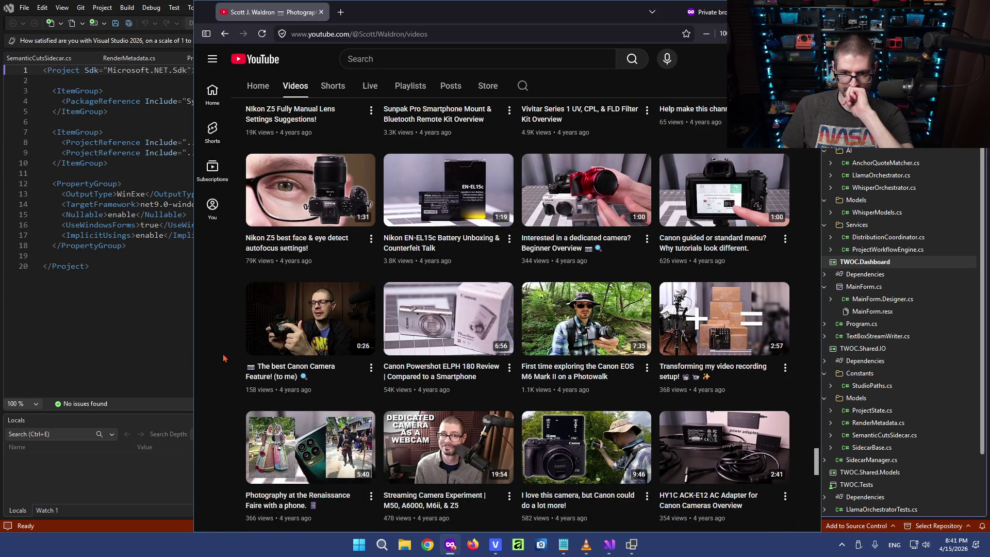
scroll(222, 358, down, 1)
scroll(232, 341, up, 2)
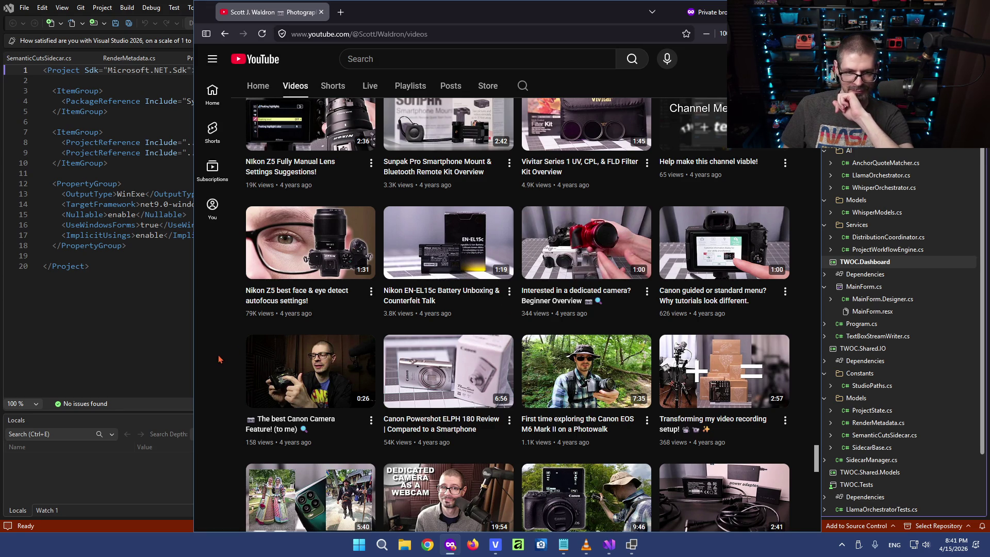
scroll(219, 360, down, 2)
scroll(219, 361, down, 1)
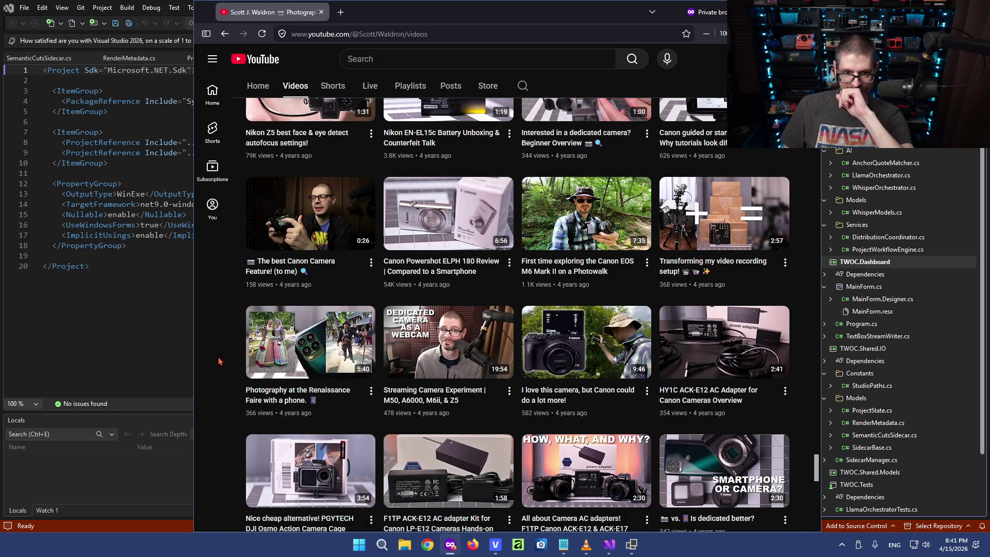
scroll(219, 360, down, 2)
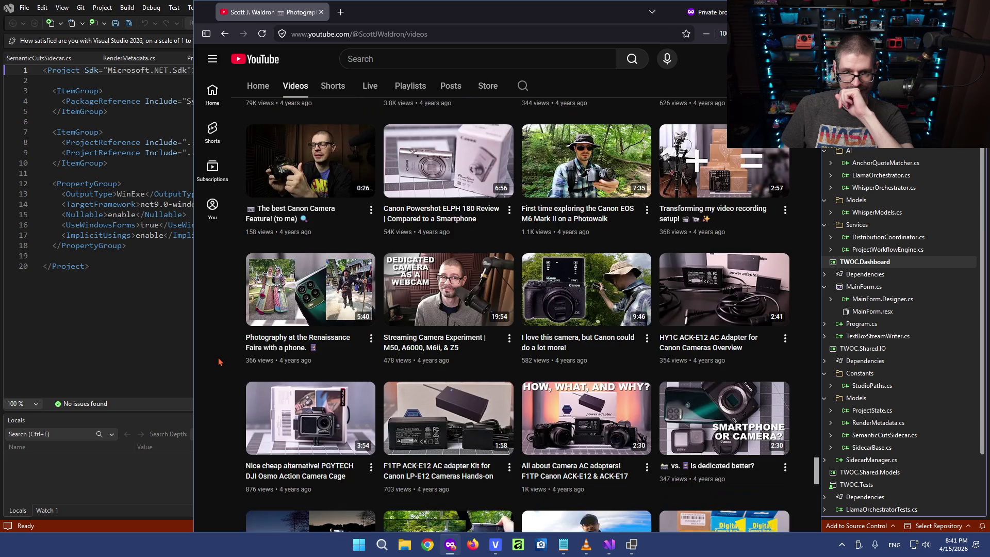
scroll(220, 361, down, 1)
scroll(219, 360, down, 2)
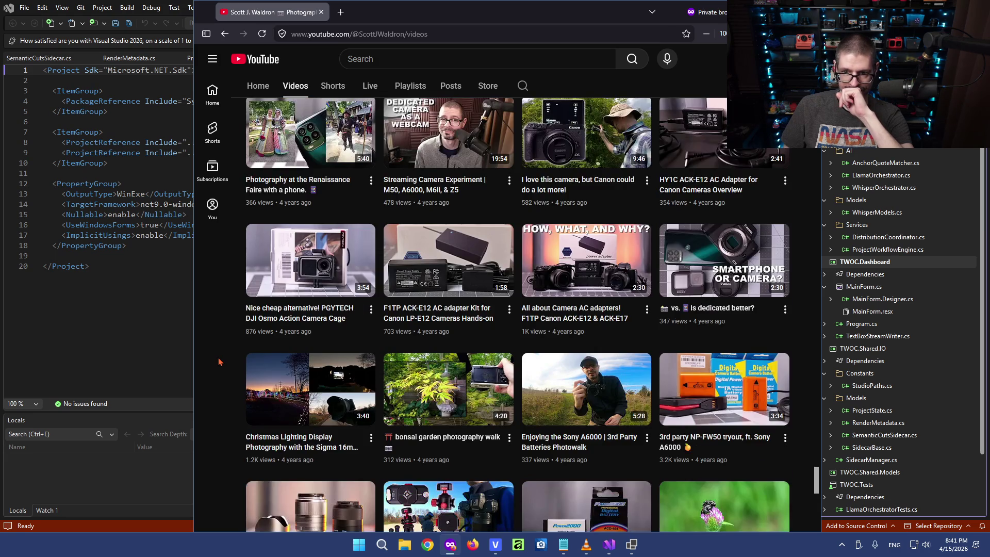
scroll(219, 360, down, 1)
scroll(219, 361, down, 1)
scroll(220, 360, down, 2)
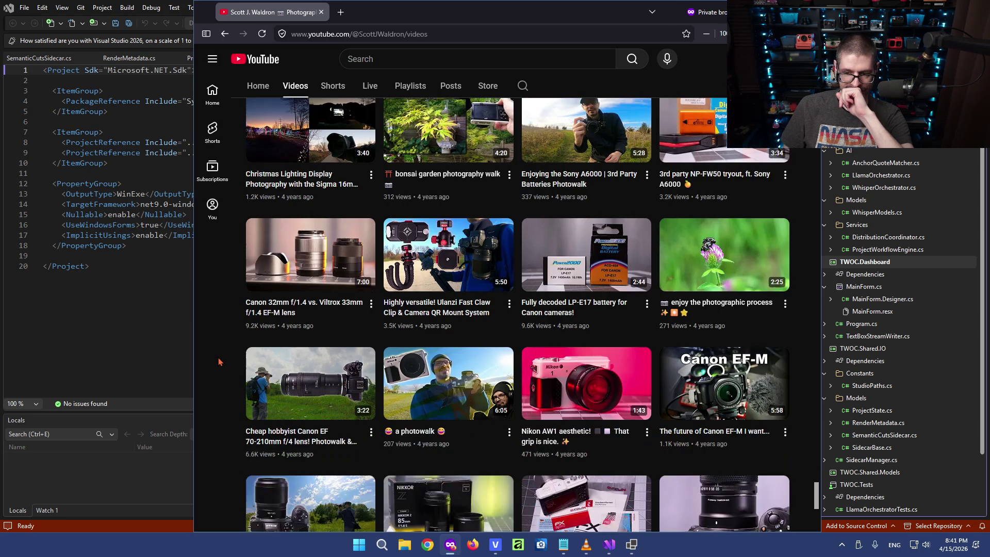
scroll(219, 361, down, 1)
scroll(219, 361, down, 2)
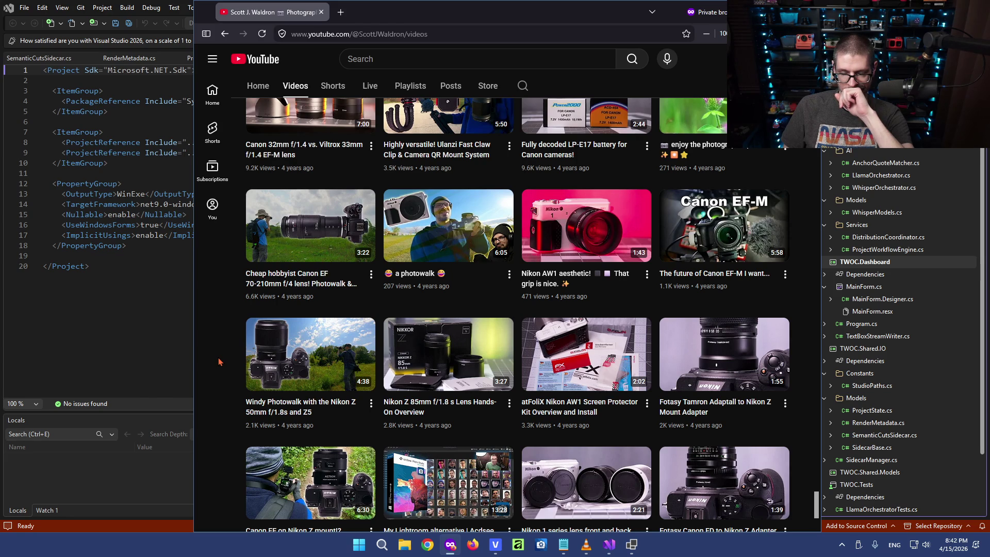
scroll(219, 361, down, 1)
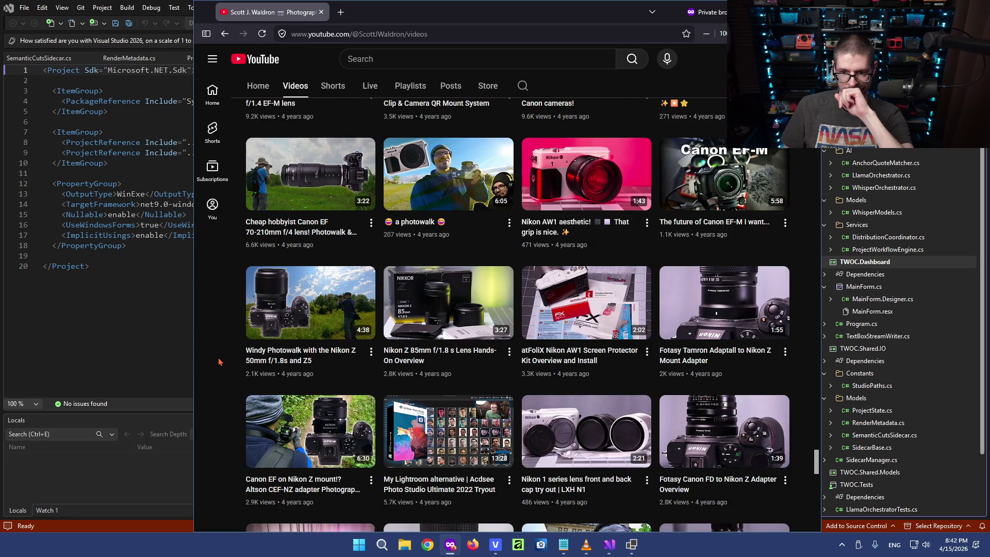
scroll(218, 361, down, 1)
scroll(219, 361, down, 1)
scroll(219, 362, down, 1)
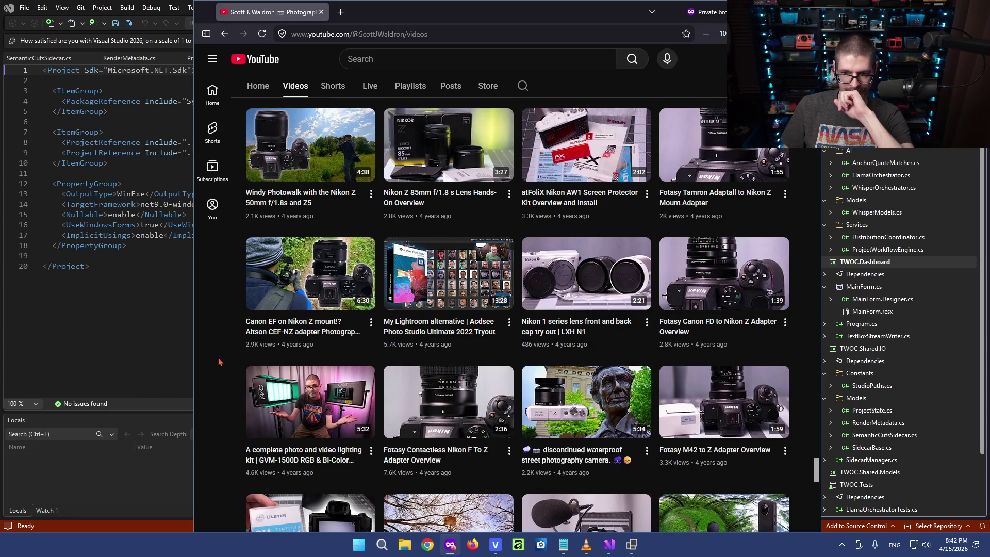
scroll(219, 362, down, 1)
scroll(219, 362, down, 1)
scroll(218, 361, down, 2)
scroll(219, 361, down, 1)
scroll(218, 361, down, 1)
scroll(218, 361, down, 1)
scroll(219, 361, down, 1)
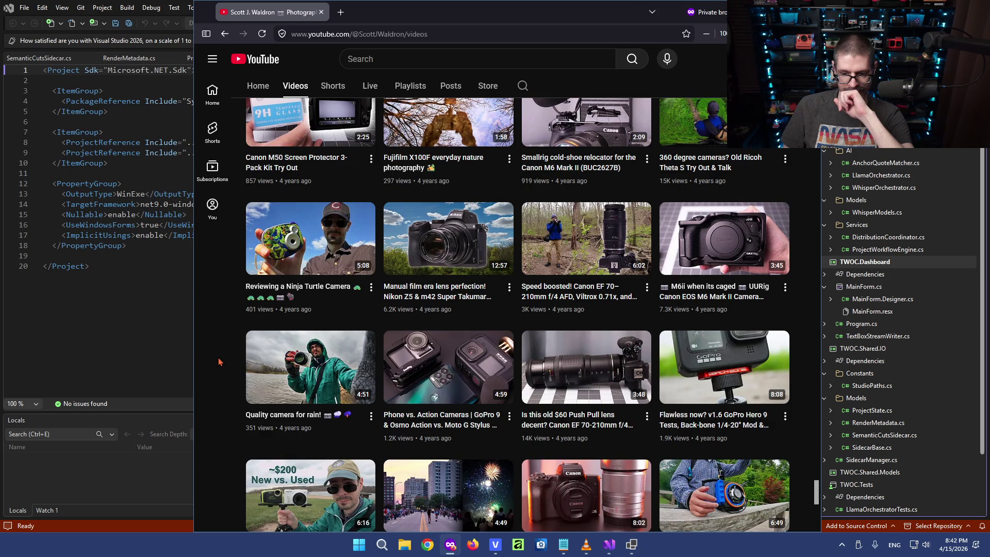
scroll(219, 361, down, 1)
scroll(219, 362, down, 2)
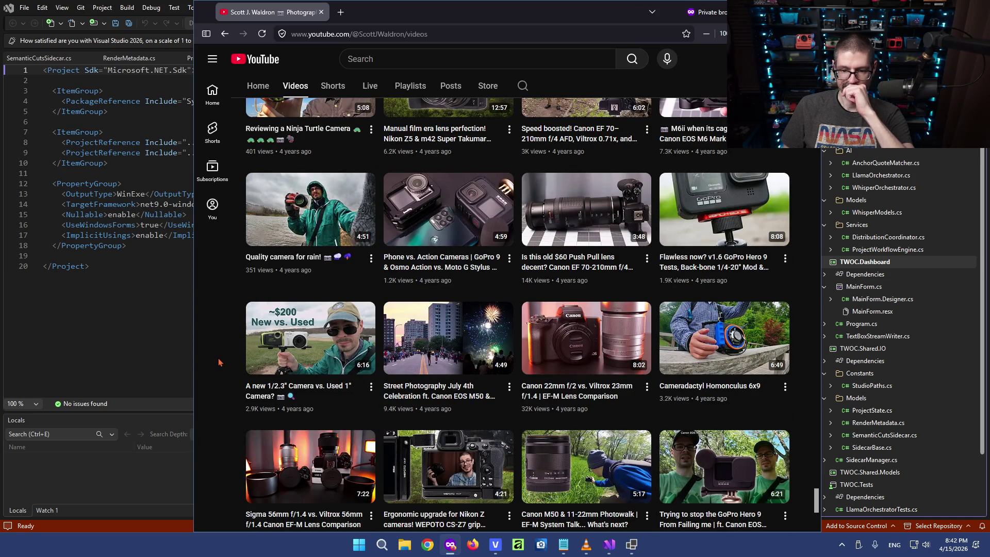